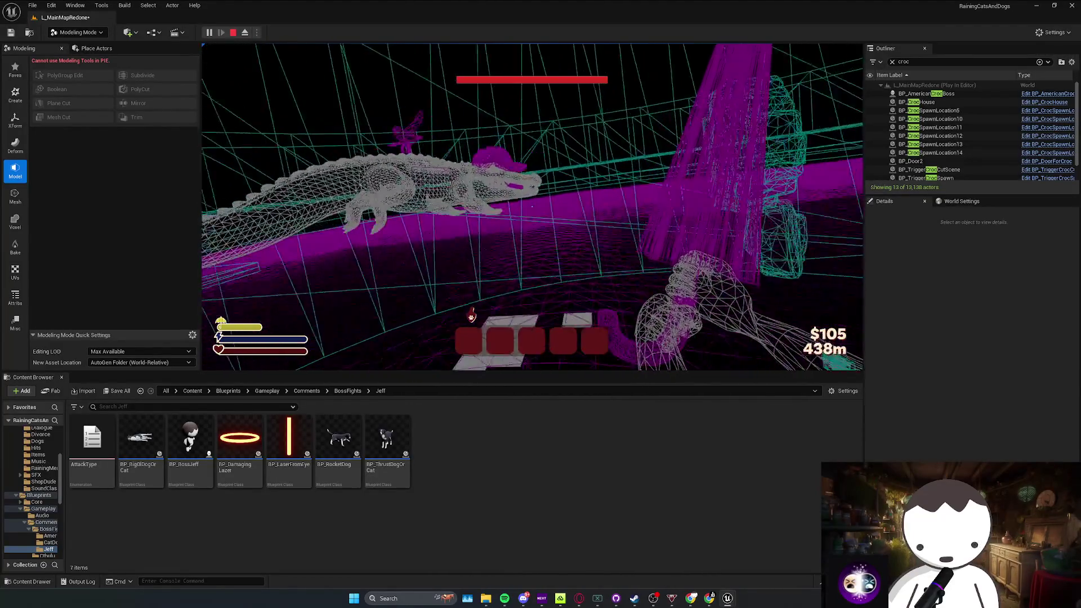
# Step: Stop the play session and bring up the BP_AmericanCrocBoss event graph
pyautogui.press('Escape')
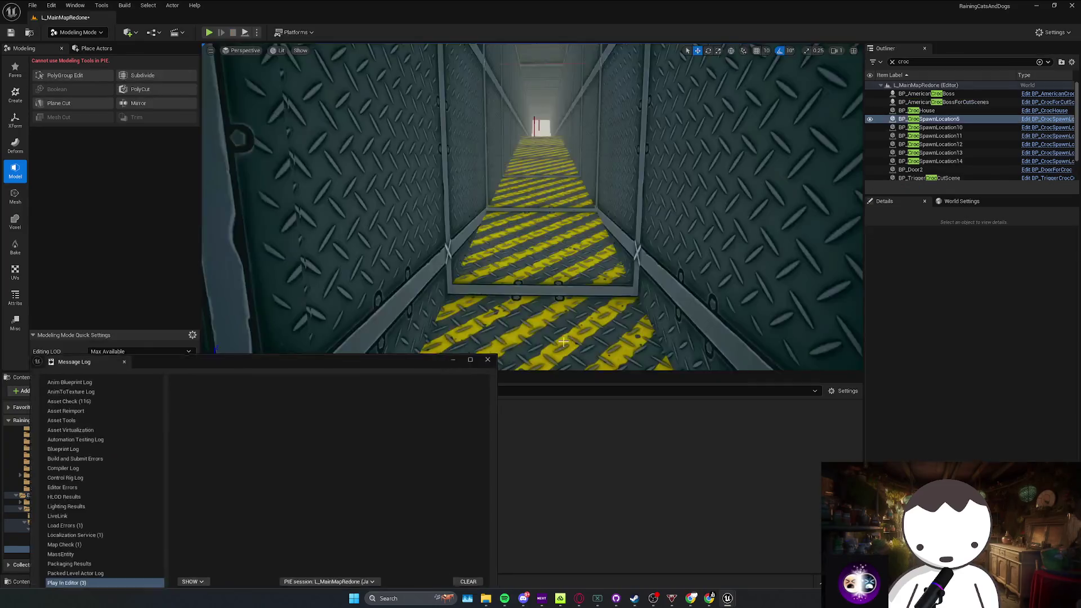
pyautogui.moveTo(728, 600)
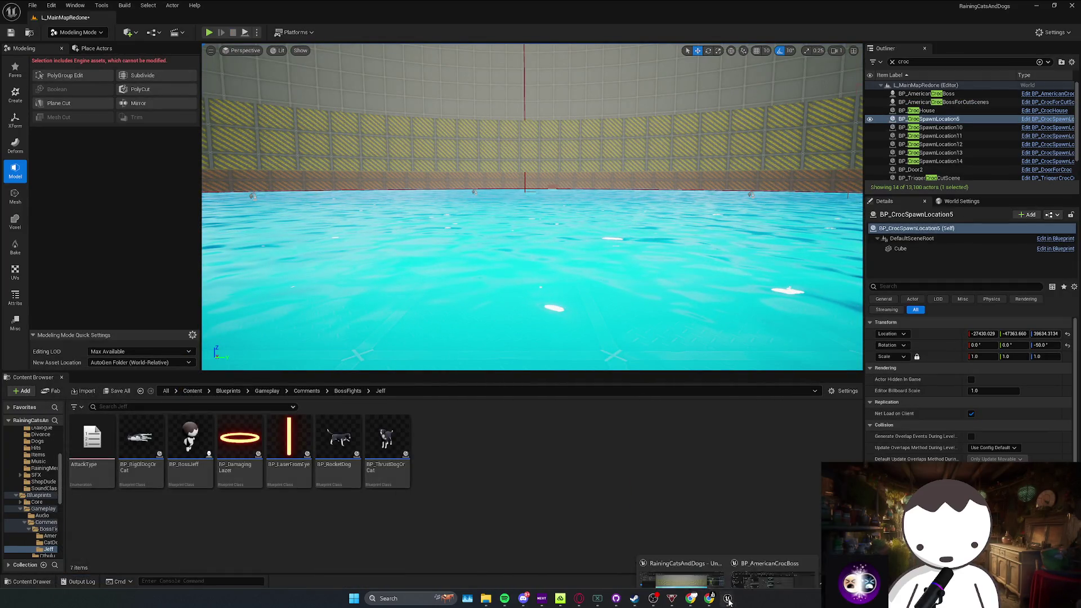
pyautogui.click(771, 580)
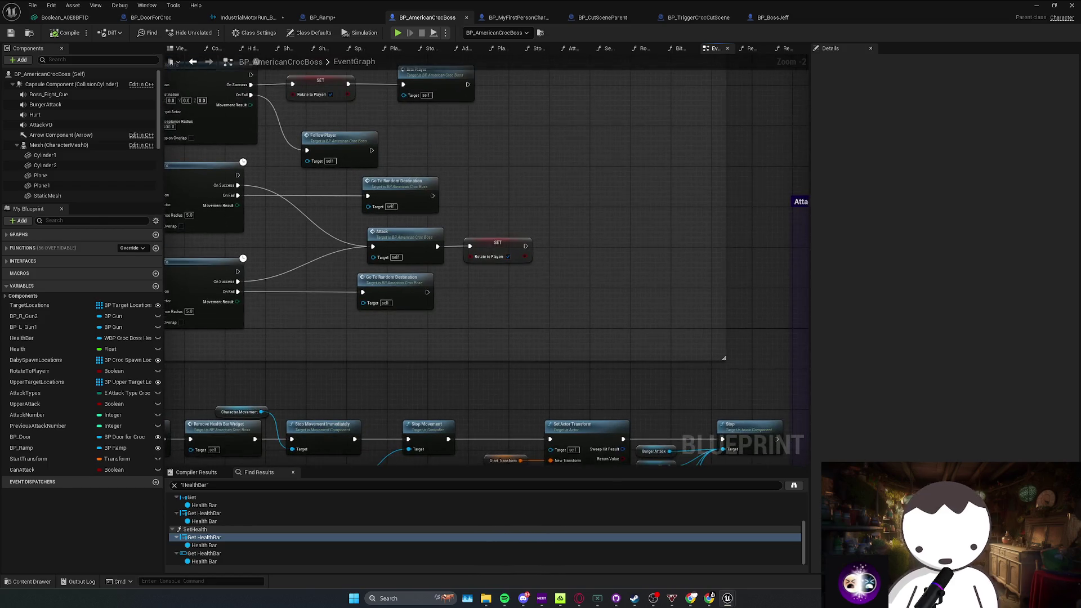
# Step: Refresh the SET RotateToPlayer node and pan to the left-hand graph nodes
pyautogui.rightClick(522, 250)
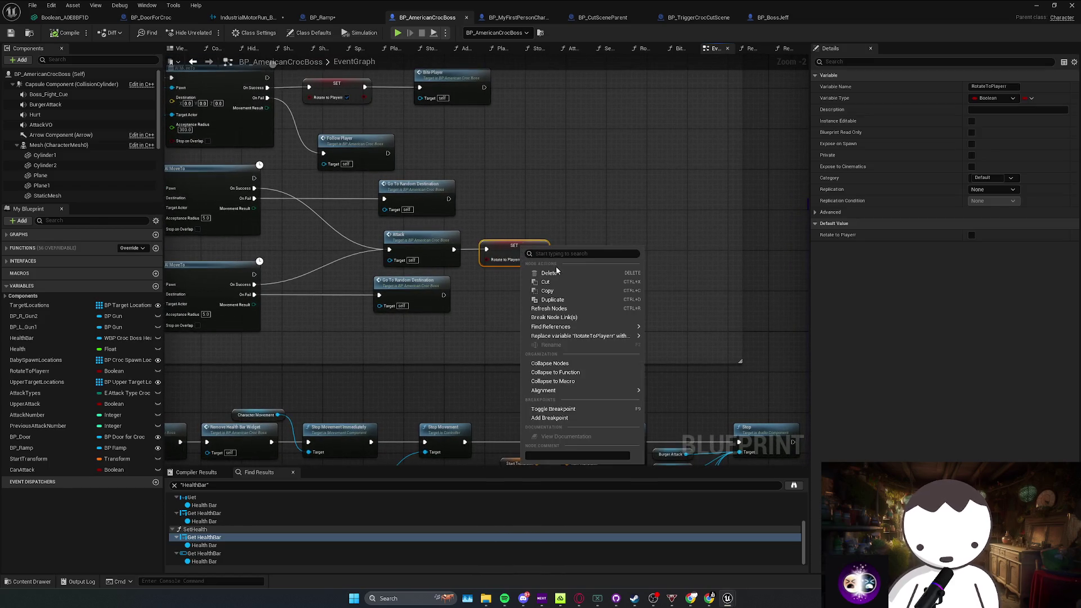
pyautogui.click(547, 310)
pyautogui.scroll(-2, 485, 284)
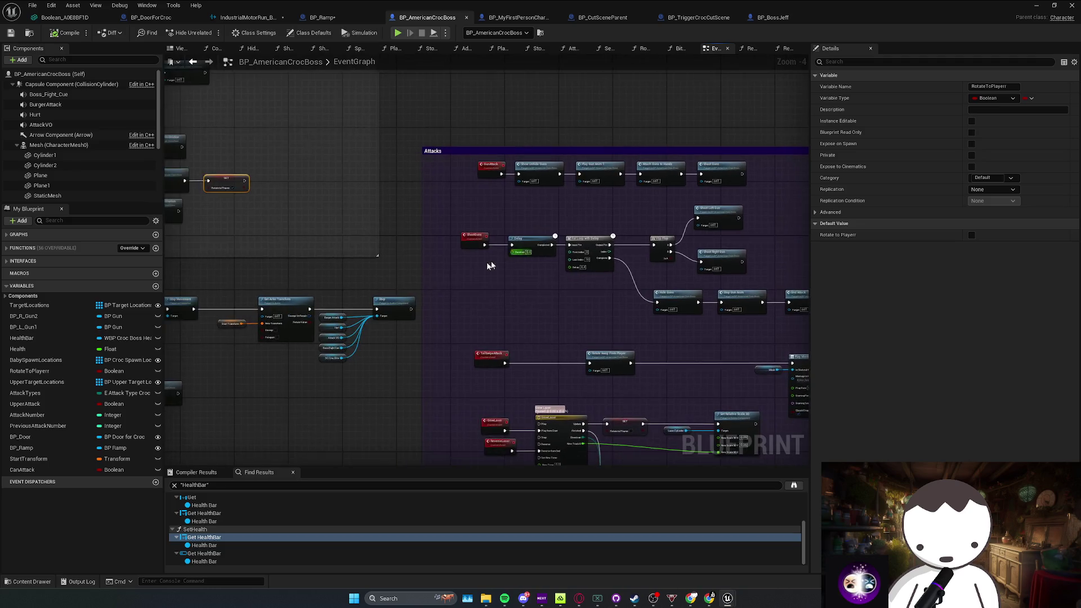
pyautogui.moveTo(488, 266)
pyautogui.mouseDown()
pyautogui.moveTo(404, 212)
pyautogui.moveTo(766, 321)
pyautogui.mouseUp()
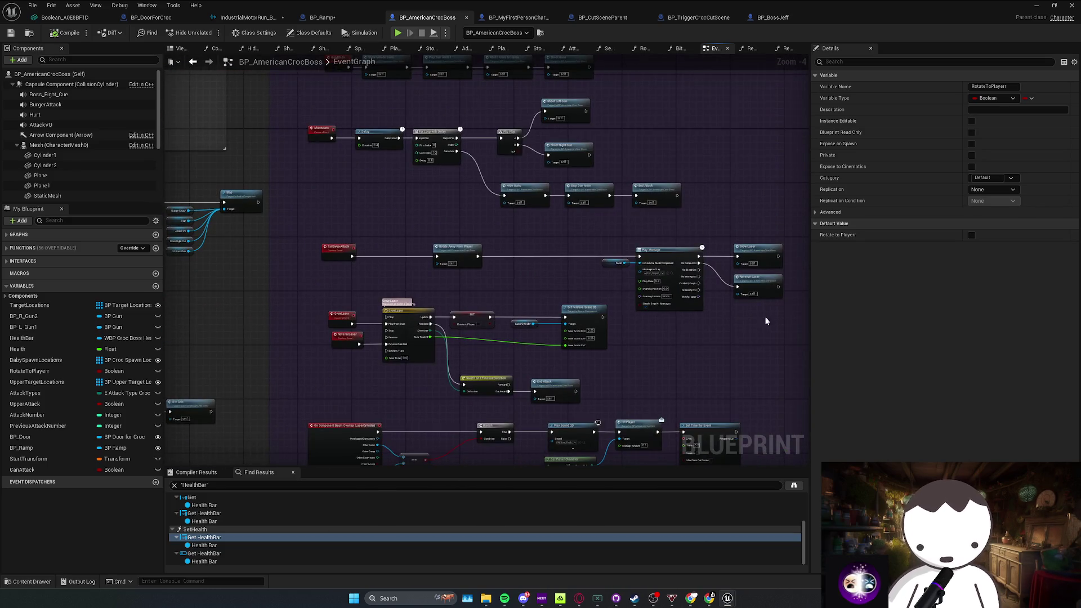
pyautogui.scroll(-5, 766, 321)
pyautogui.moveTo(615, 322); pyautogui.dragTo(670, 235)
pyautogui.scroll(5, 579, 282)
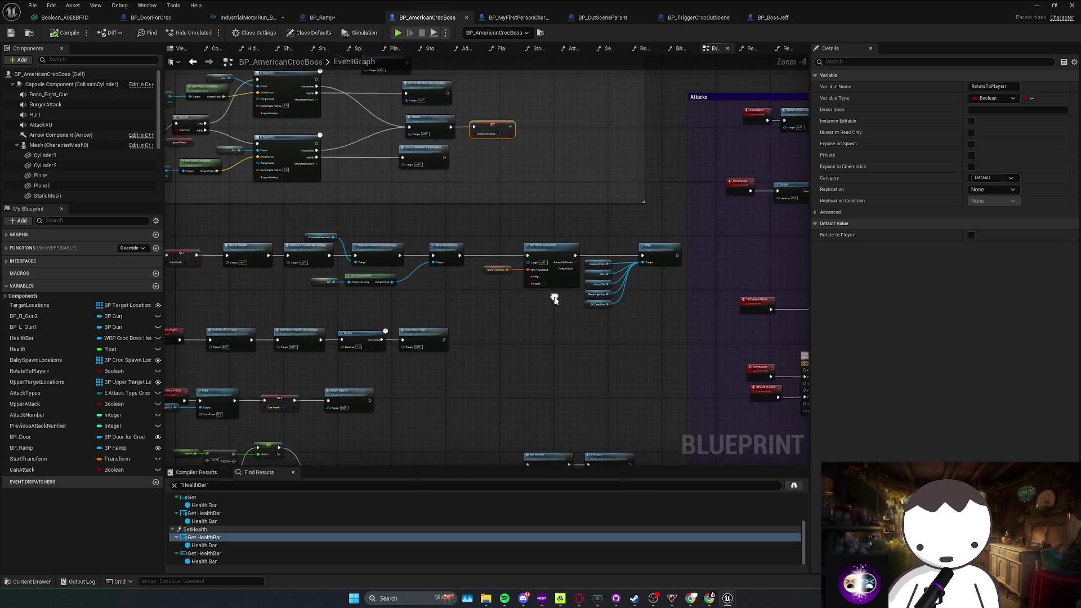
# Step: Wire Stop's exec output into SET RotateToPlayer and save the Blueprint
pyautogui.click(654, 296)
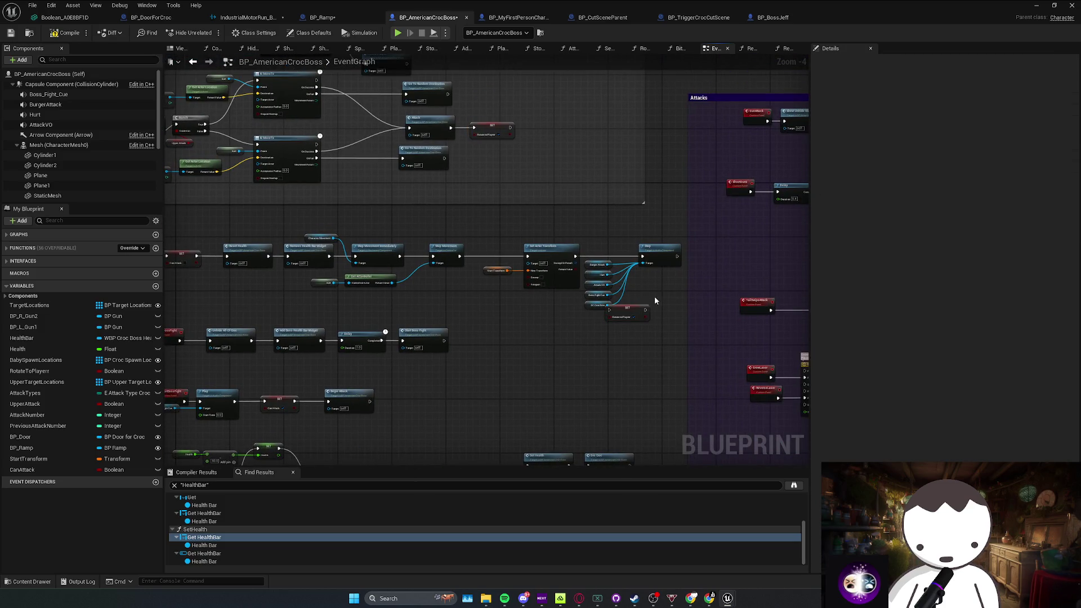
pyautogui.moveTo(638, 316)
pyautogui.mouseDown()
pyautogui.moveTo(484, 315)
pyautogui.moveTo(485, 289)
pyautogui.moveTo(749, 265)
pyautogui.mouseUp()
pyautogui.press('Escape')
pyautogui.hotkey('ctrl', 'z')
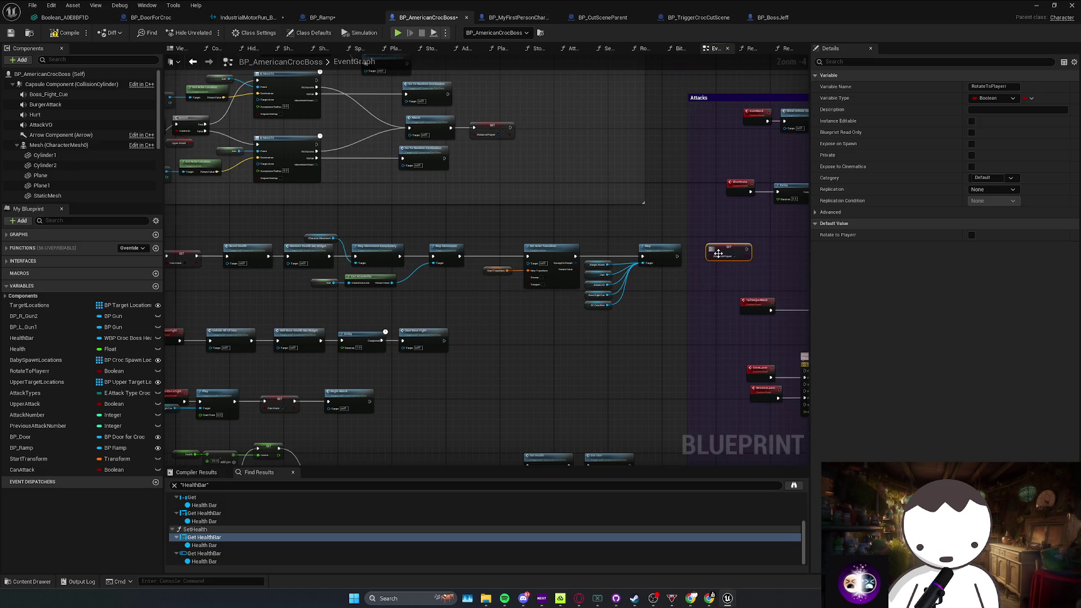
pyautogui.scroll(2, 718, 253)
pyautogui.moveTo(650, 266); pyautogui.dragTo(659, 258)
pyautogui.moveTo(723, 268); pyautogui.dragTo(718, 274)
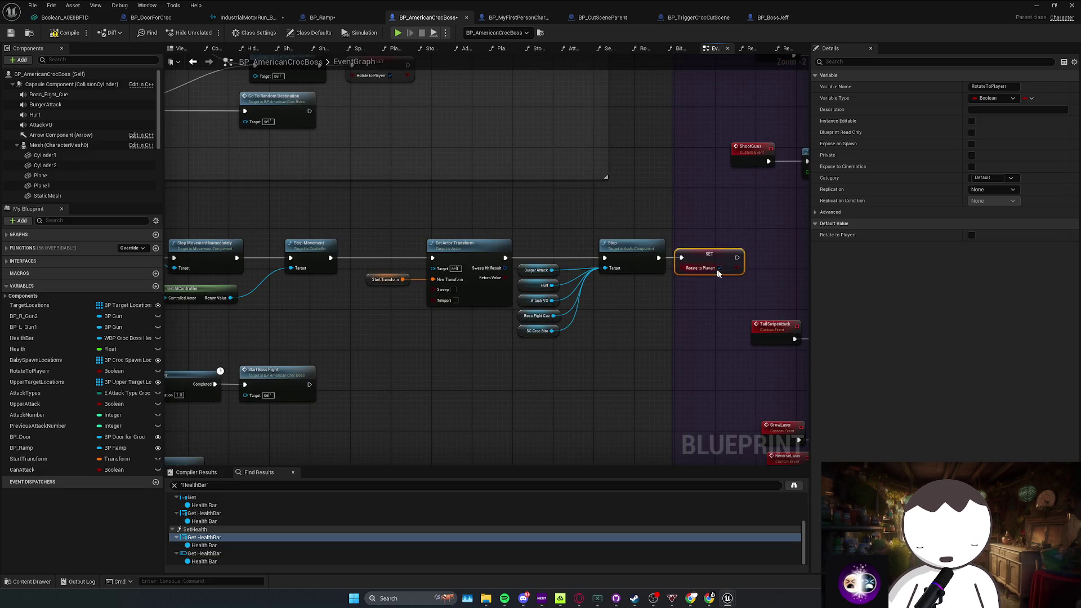
pyautogui.click(119, 50)
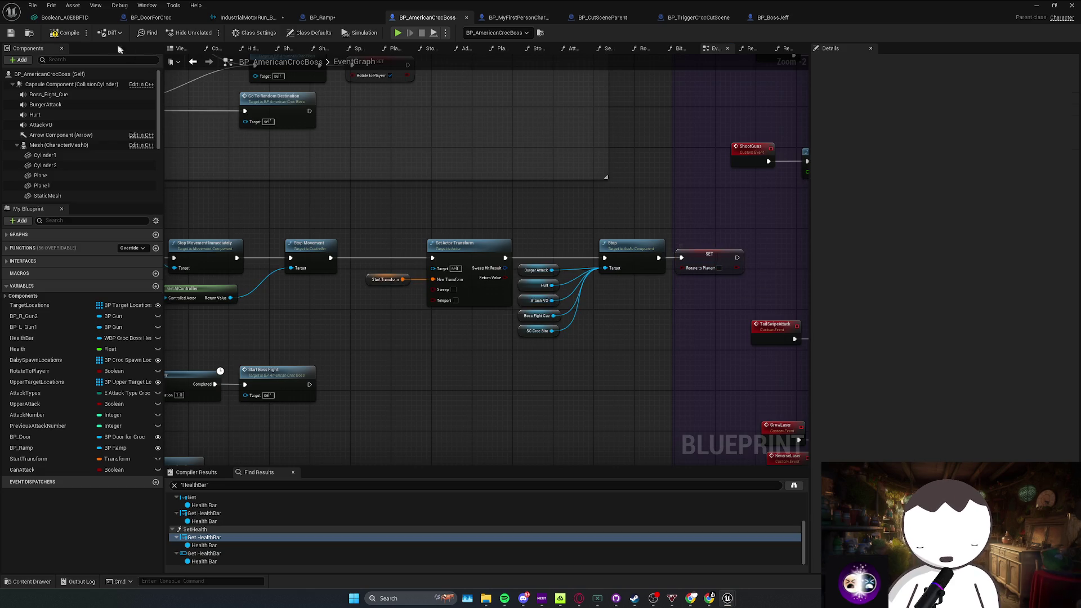
# Step: Return to the level editor and glance at the SaveGames folder contents
pyautogui.hotkey('alt', 'Tab')
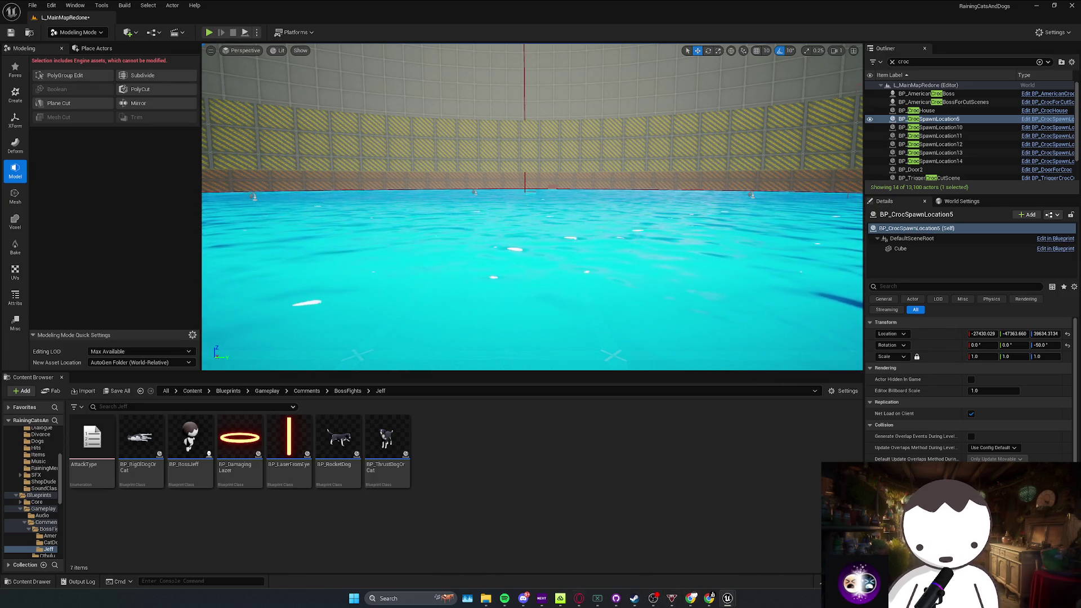
pyautogui.moveTo(487, 600)
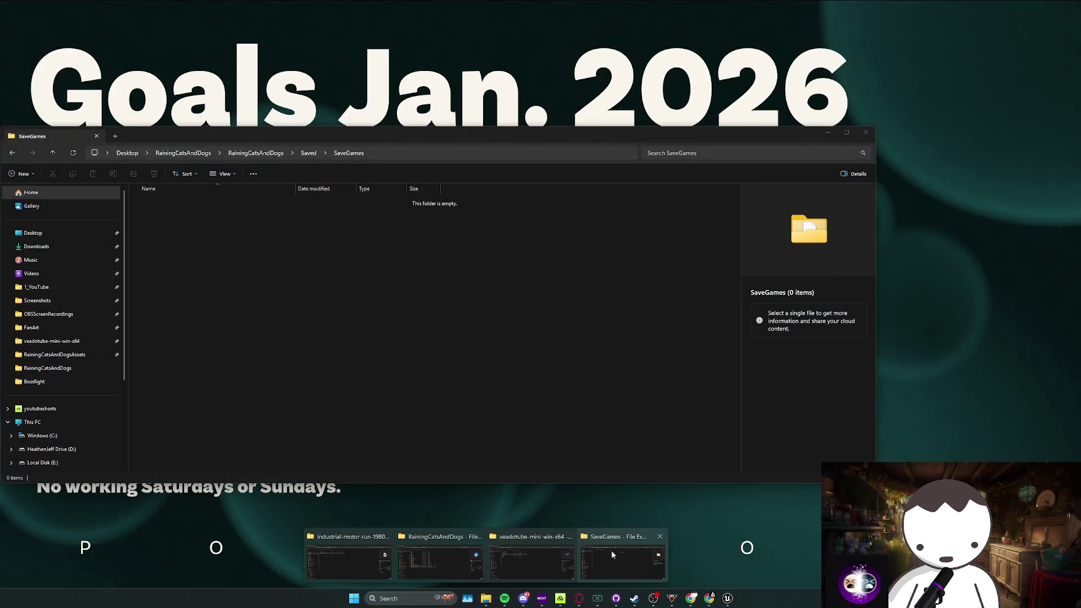
pyautogui.click(612, 554)
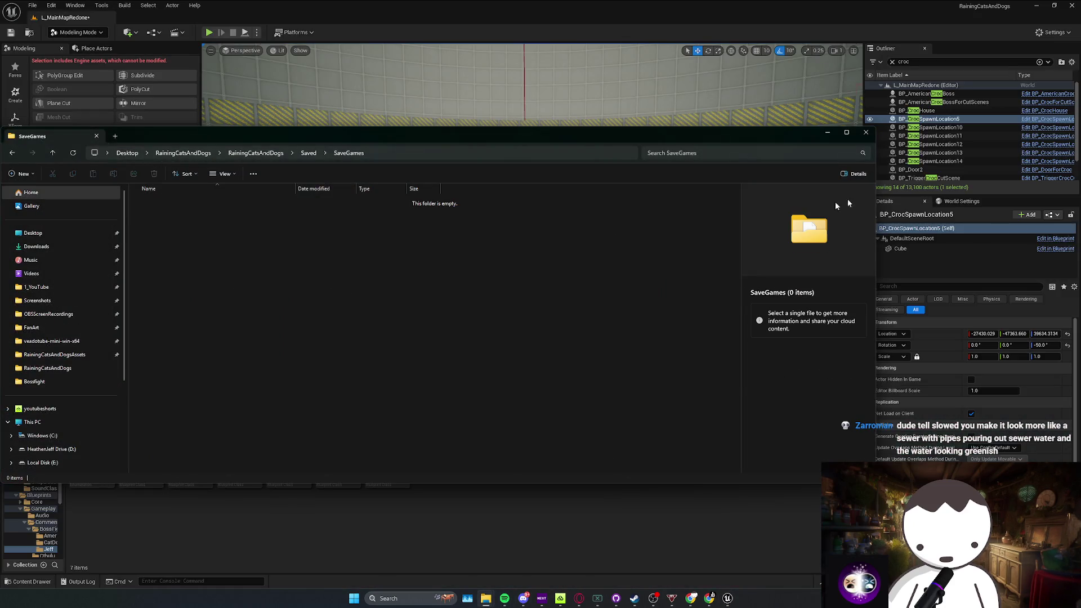
pyautogui.click(866, 132)
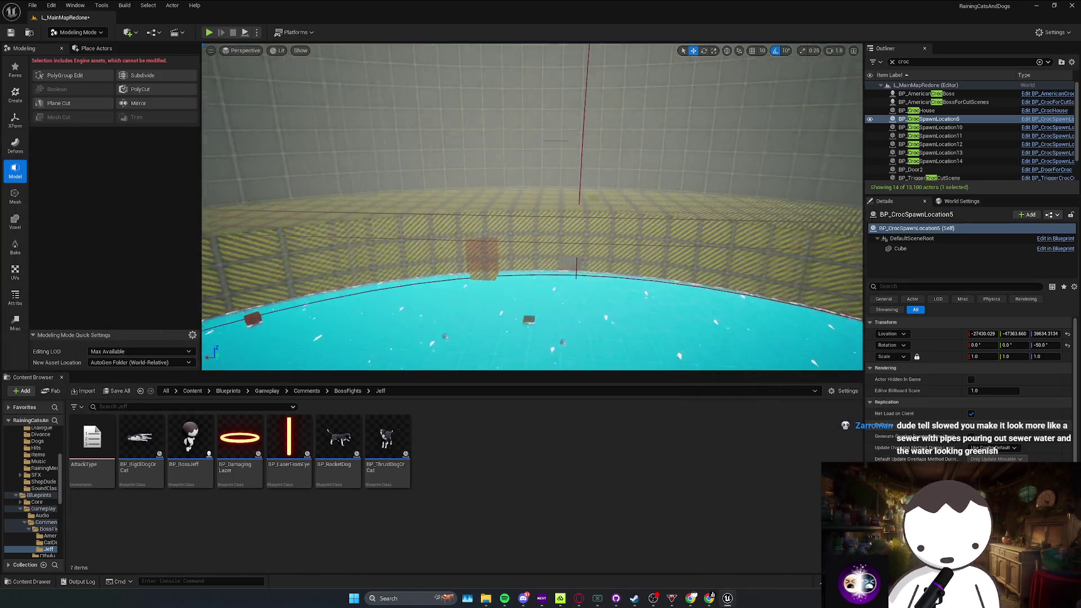
# Step: Fly the viewport through the tunnel and rooms out to the grid wall
pyautogui.press('w')
pyautogui.scroll(-1, 532, 208)
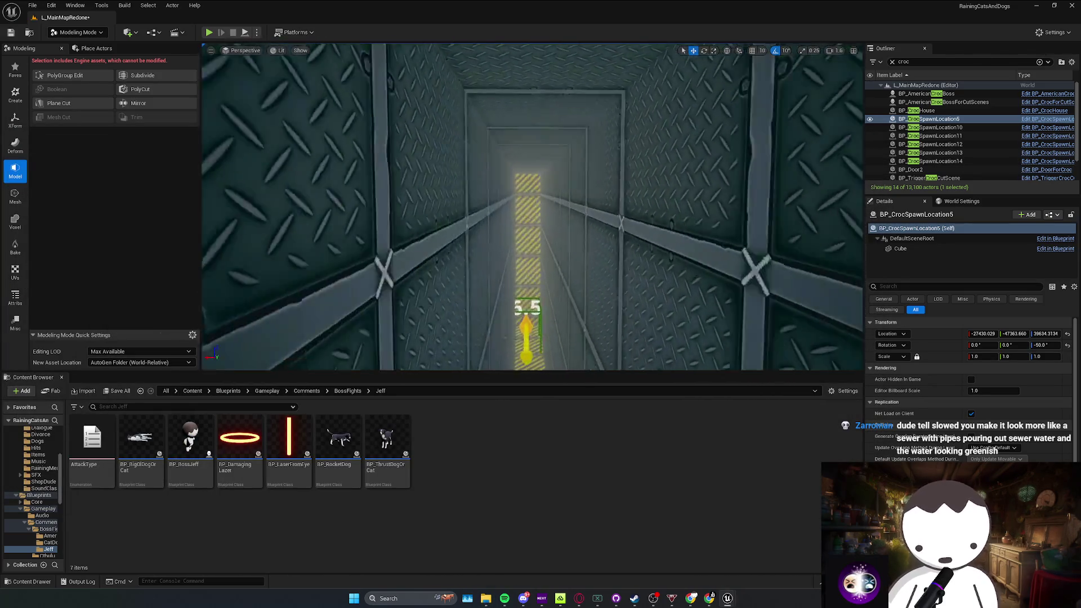
pyautogui.press('w')
pyautogui.scroll(-2, 532, 207)
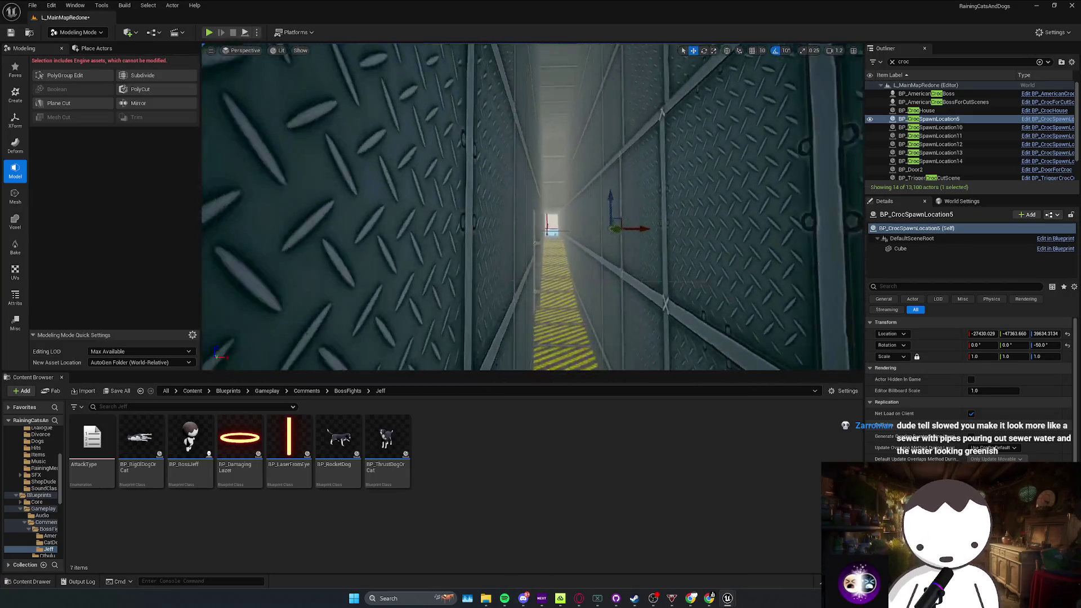
pyautogui.press('w')
pyautogui.scroll(1, 532, 207)
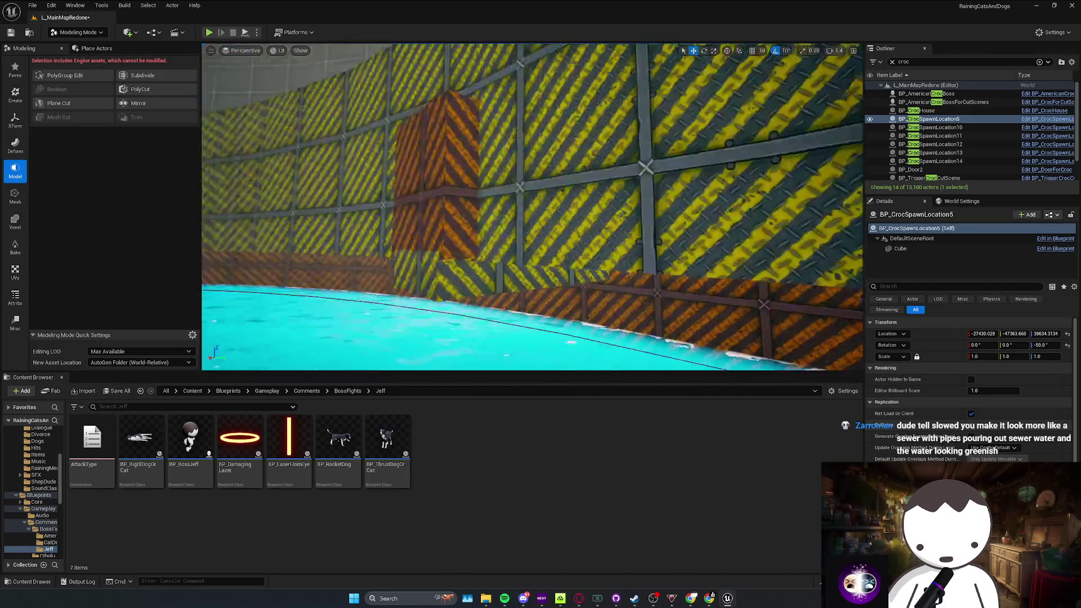
pyautogui.press('w')
pyautogui.scroll(6, 532, 208)
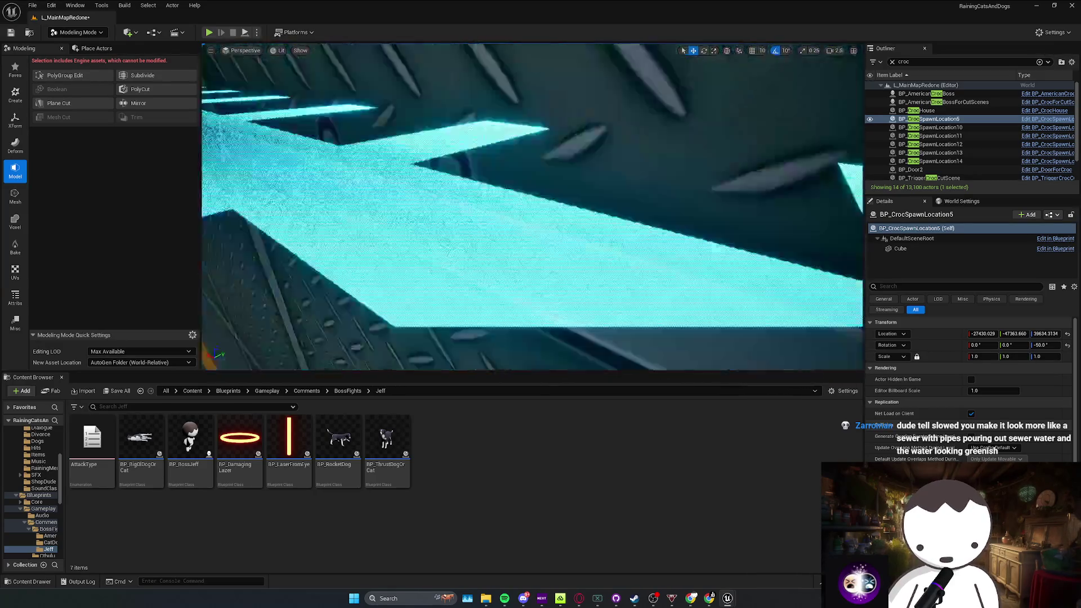
pyautogui.press('w')
pyautogui.scroll(3, 533, 208)
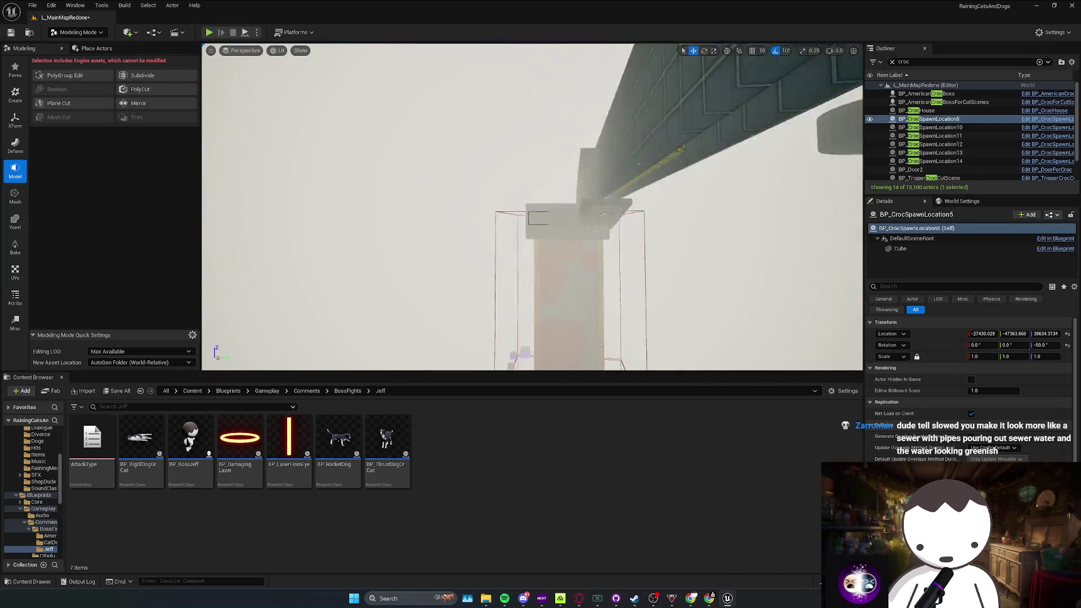
pyautogui.press('w')
pyautogui.scroll(-3, 533, 208)
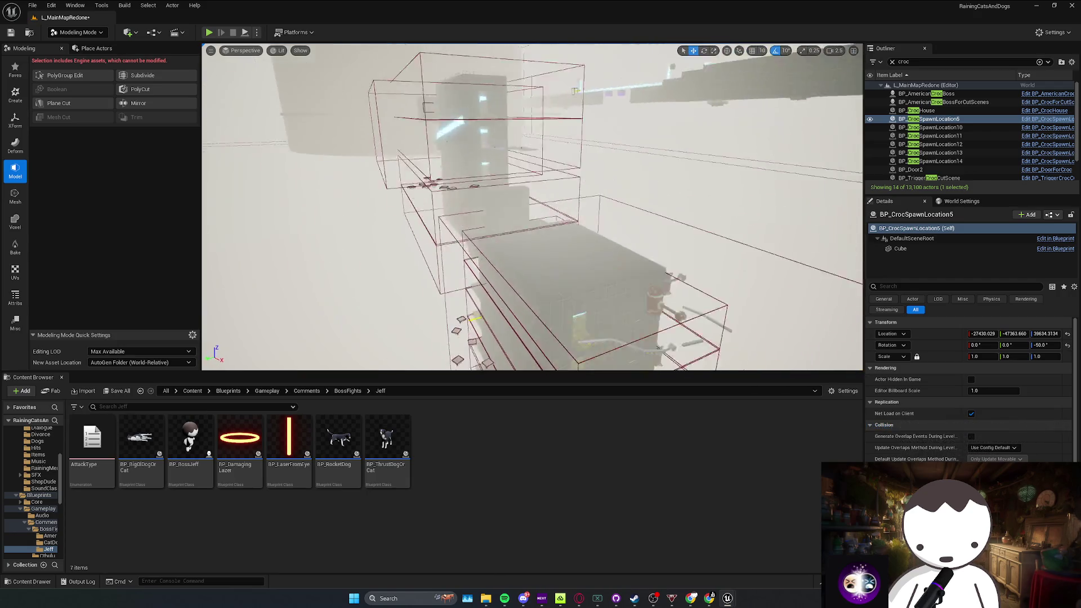
pyautogui.press('w')
pyautogui.scroll(-1, 533, 207)
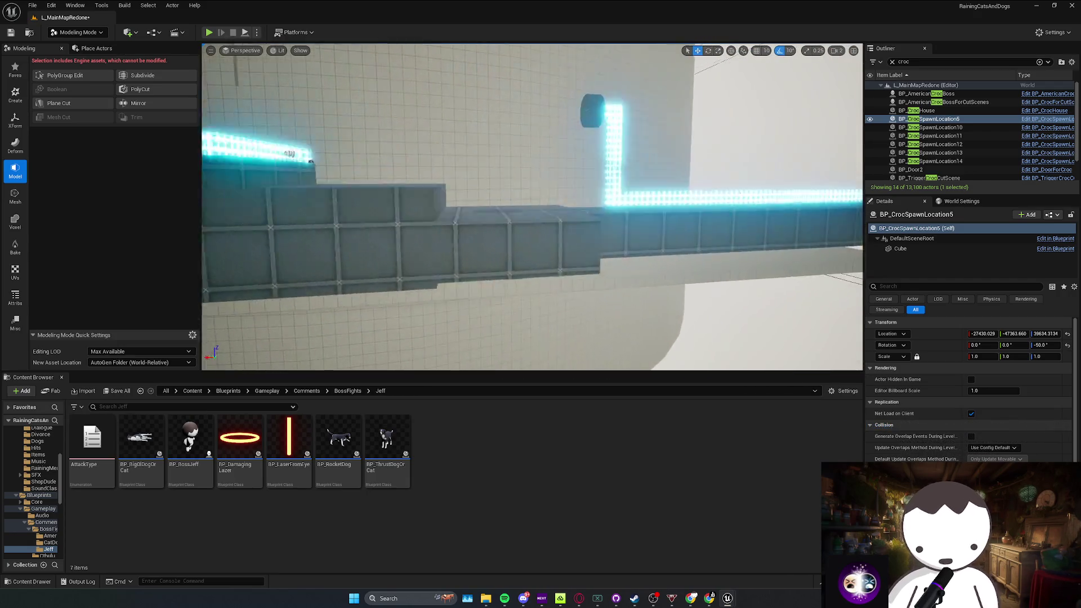
pyautogui.press('w')
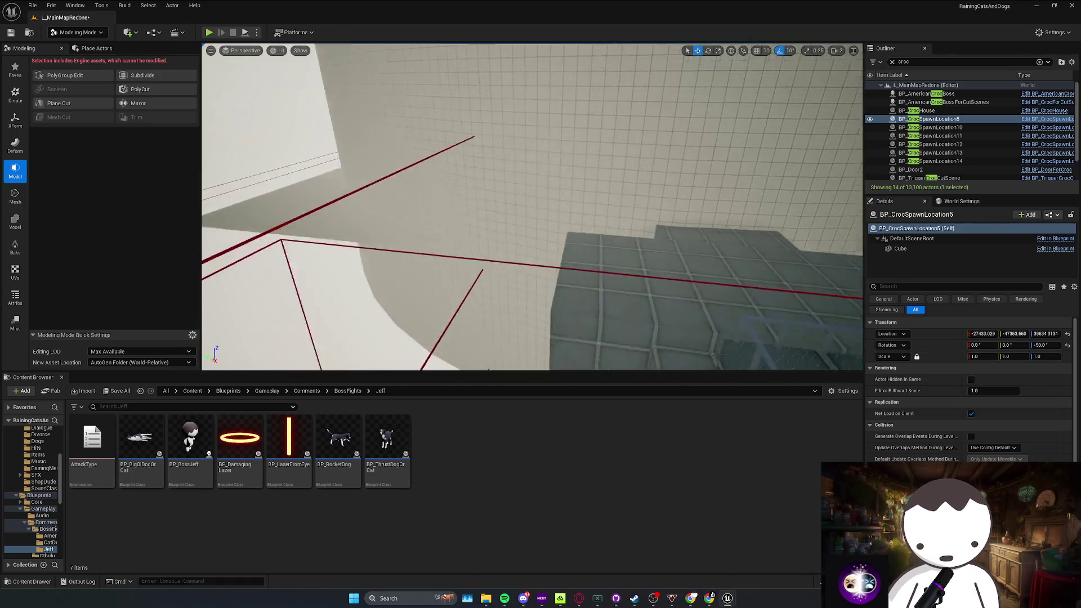
pyautogui.press('w')
pyautogui.scroll(-1, 532, 207)
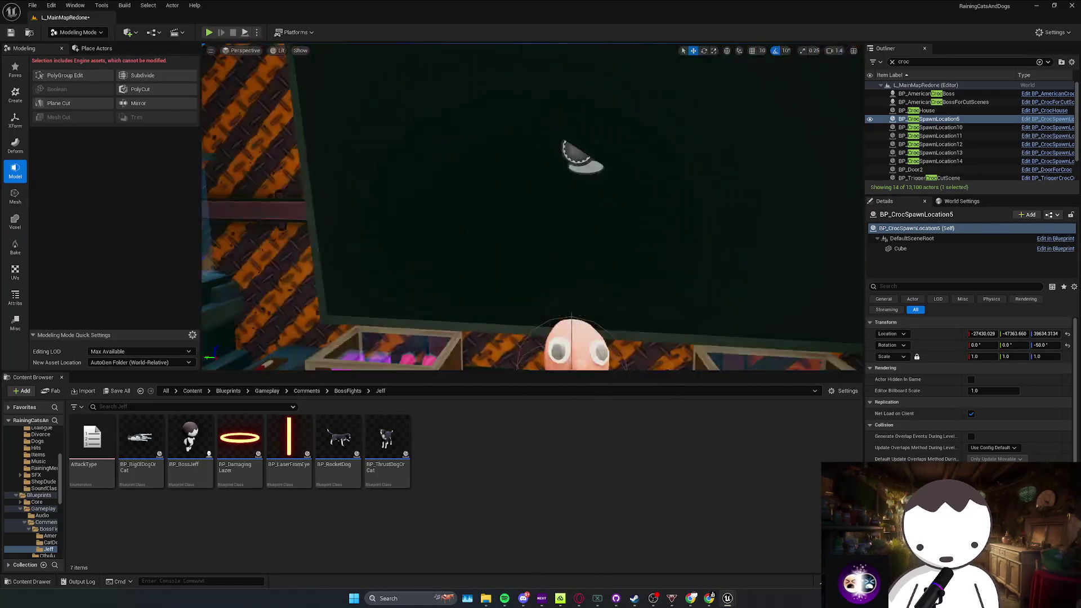
pyautogui.press('w')
pyautogui.scroll(-1, 712, 212)
# Step: Save all changed level packages and close in on the glowing CatDog orb
pyautogui.click(712, 212)
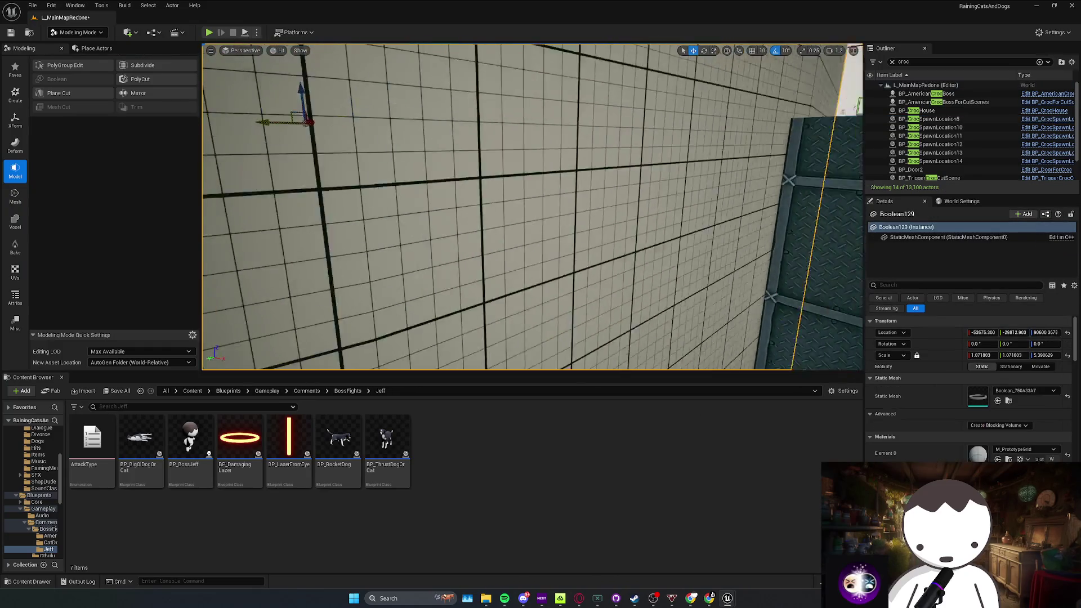
pyautogui.scroll(1, 532, 207)
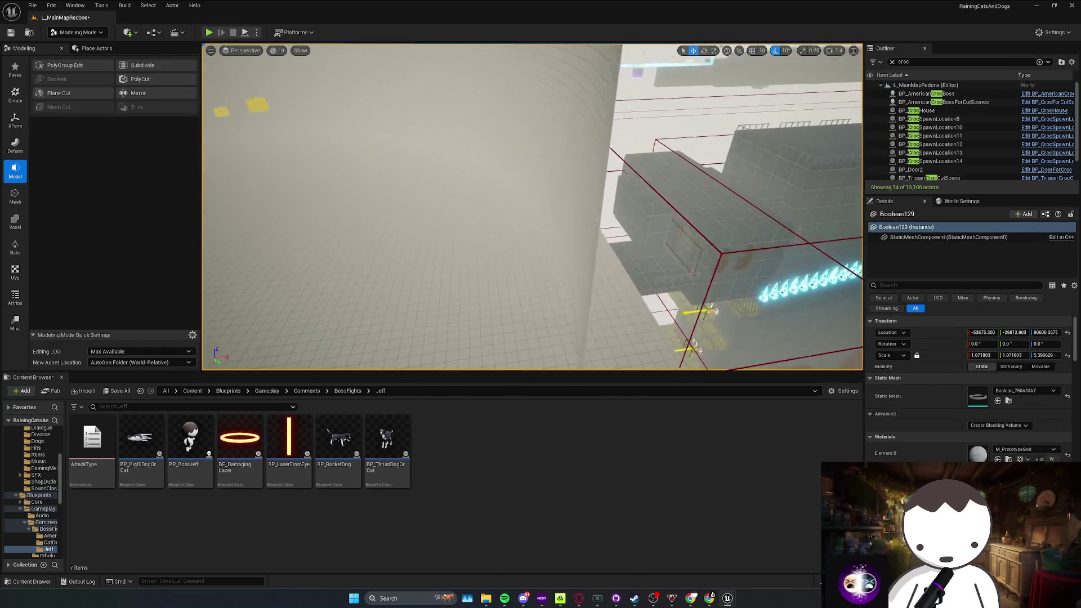
pyautogui.press('Escape')
pyautogui.hotkey('ctrl', 's')
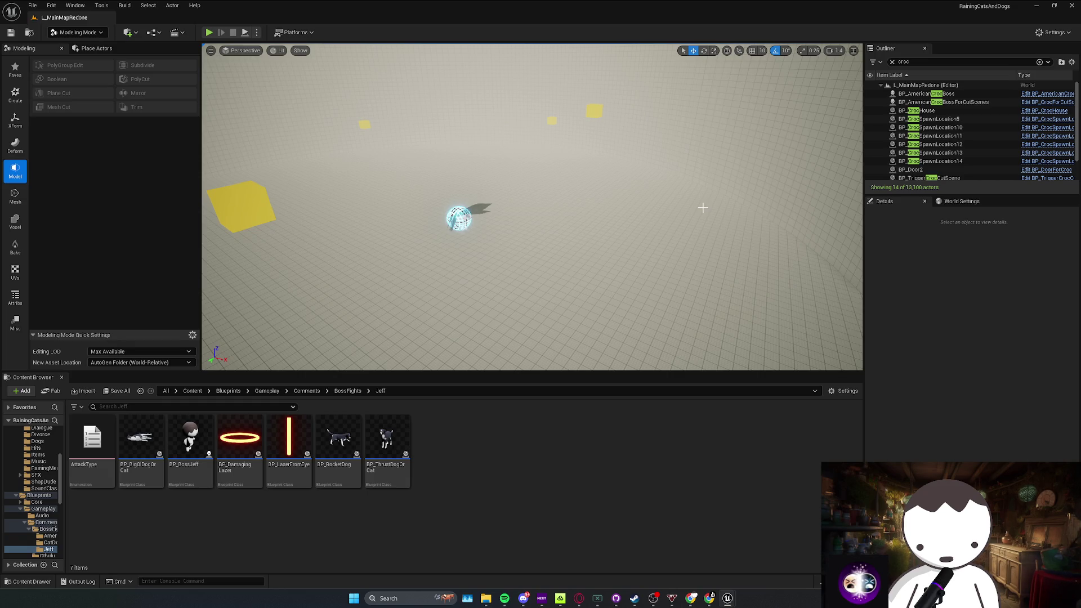
pyautogui.moveTo(702, 206); pyautogui.dragTo(666, 203)
# Step: Open BP_CatDogBoss from its actor, link then undo Event Tick to Set Actor Location
pyautogui.click(555, 192)
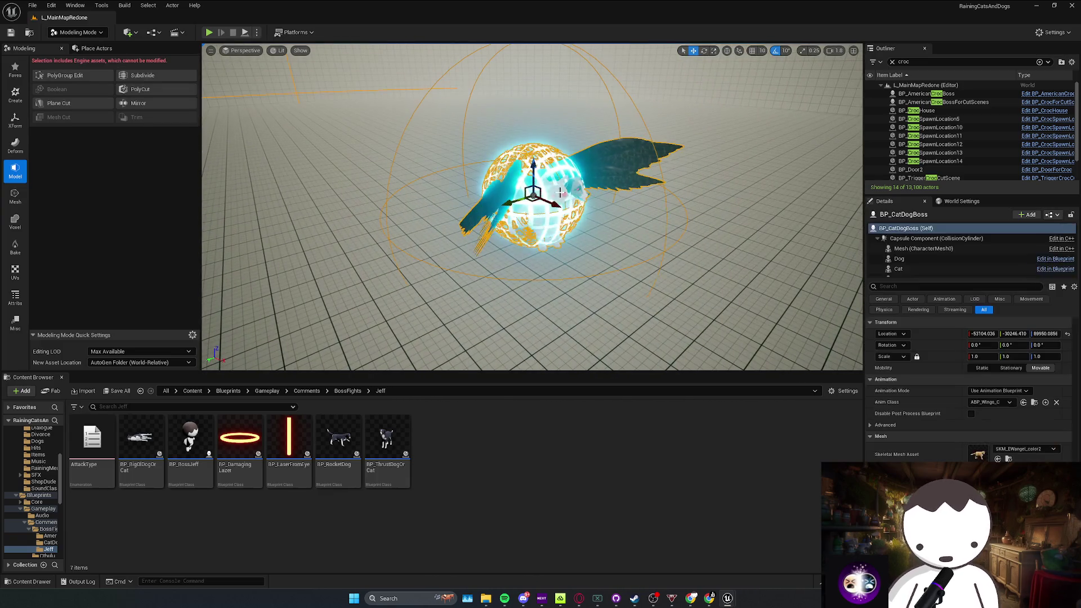
pyautogui.rightClick(556, 189)
pyautogui.click(615, 229)
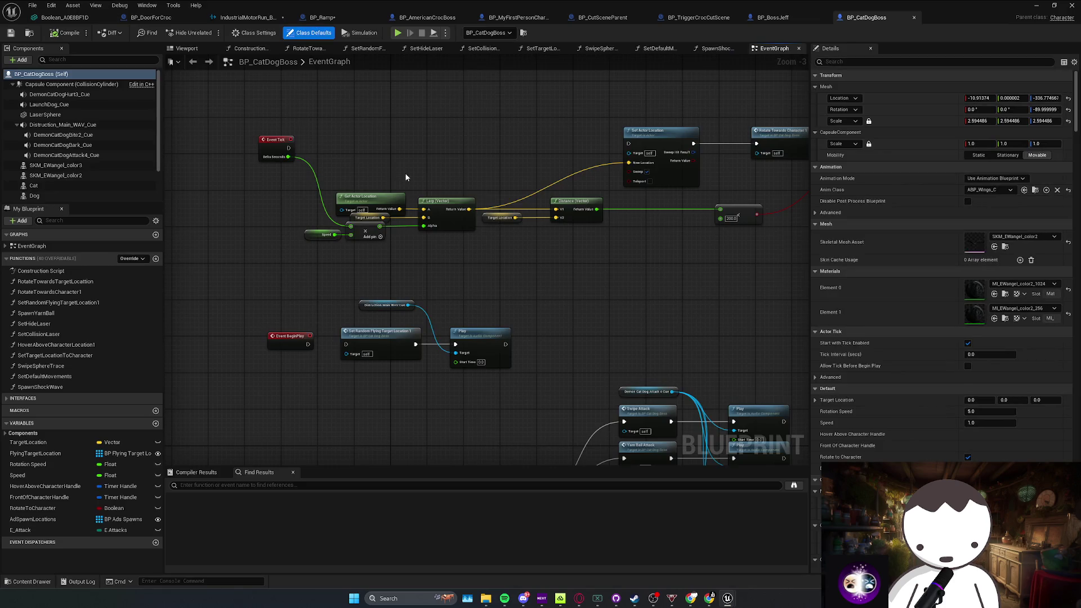
pyautogui.moveTo(288, 148); pyautogui.dragTo(629, 144)
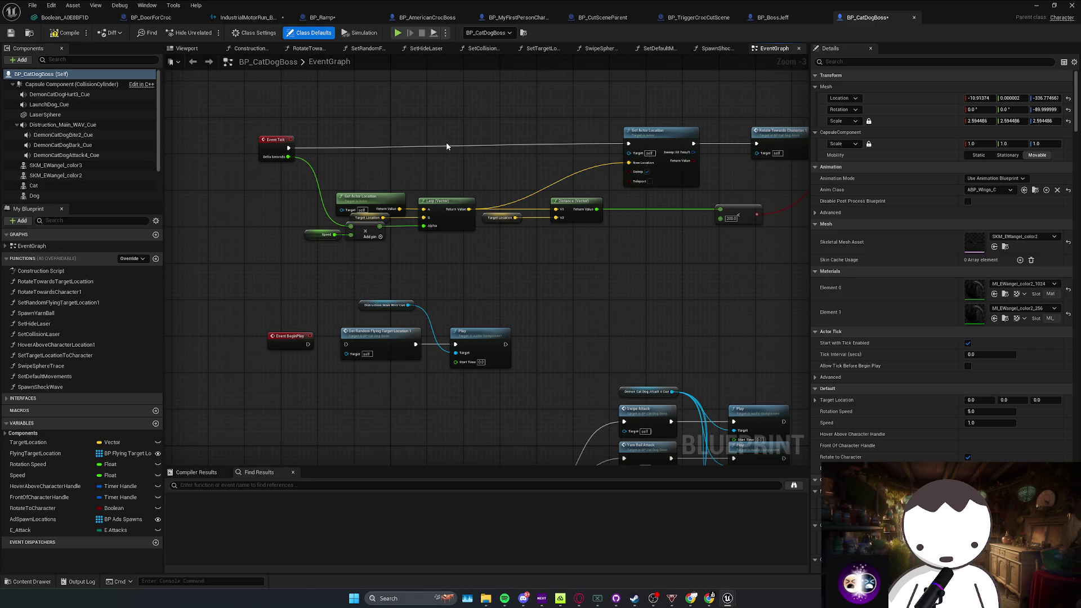
pyautogui.hotkey('ctrl', 'z')
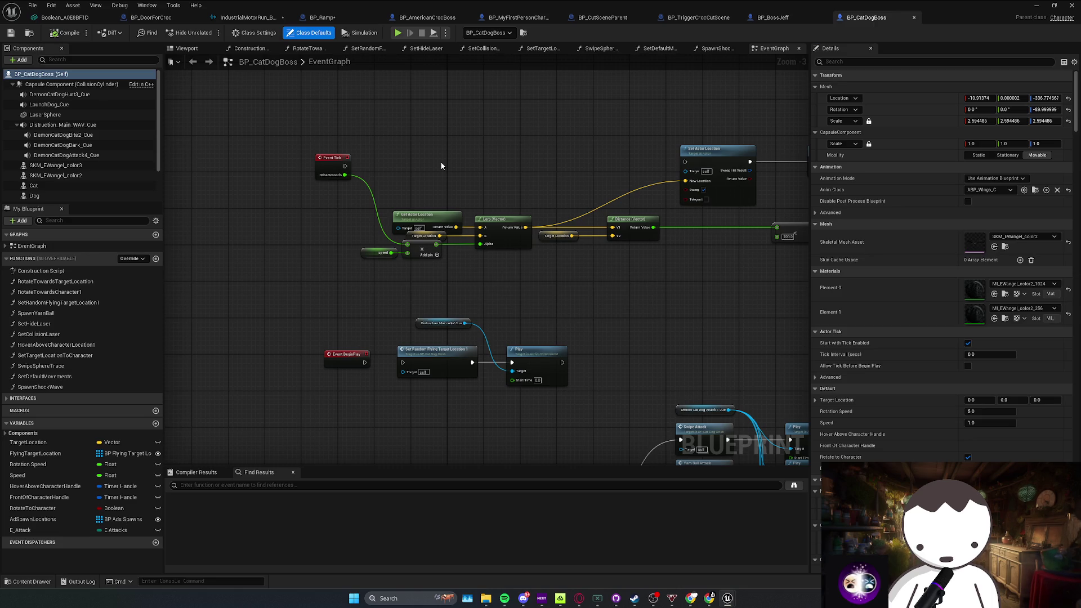
pyautogui.click(1038, 5)
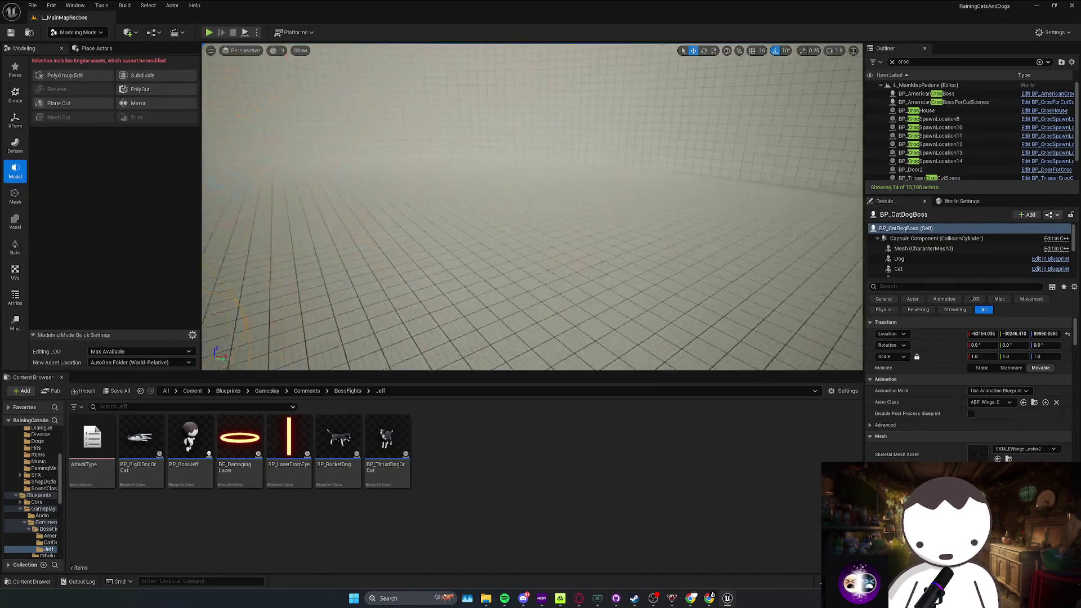
# Step: Fly the view toward the boss actor and select the SM_Cube211 wall block
pyautogui.press('w')
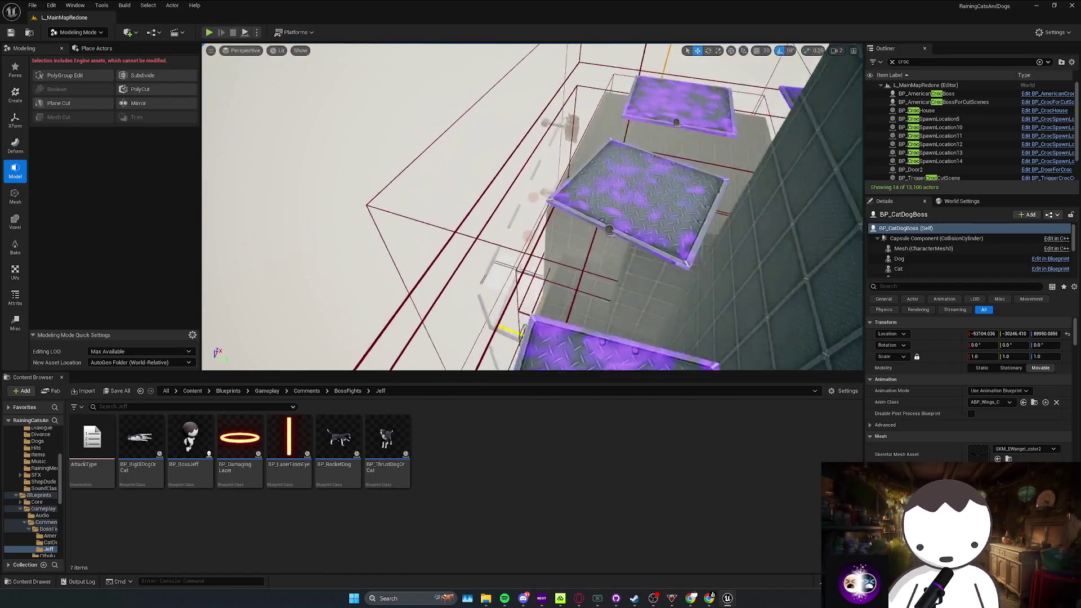
pyautogui.scroll(-1, 533, 206)
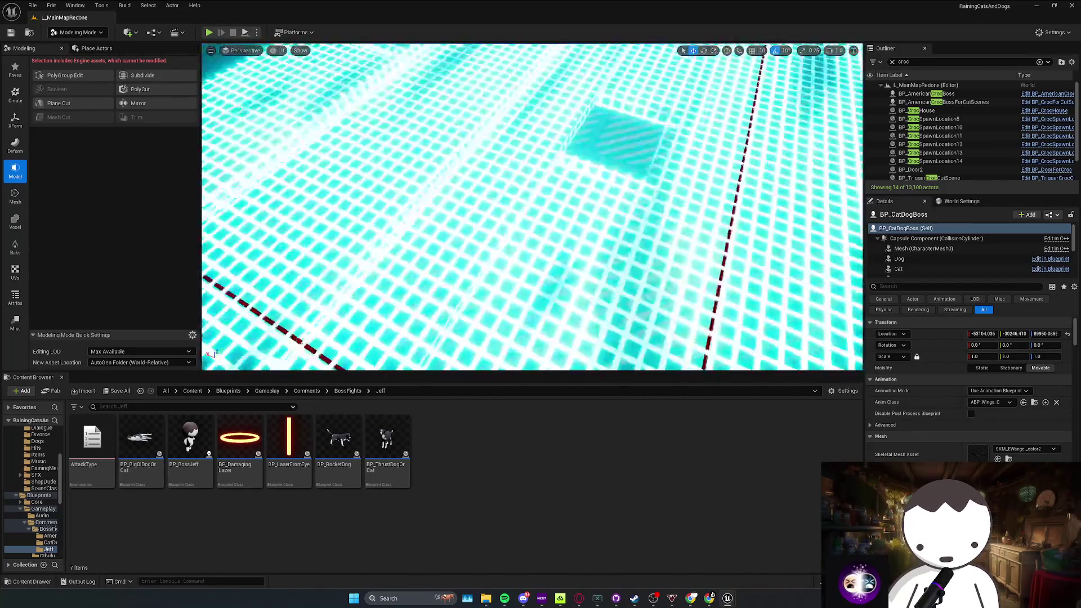
pyautogui.scroll(1, 532, 206)
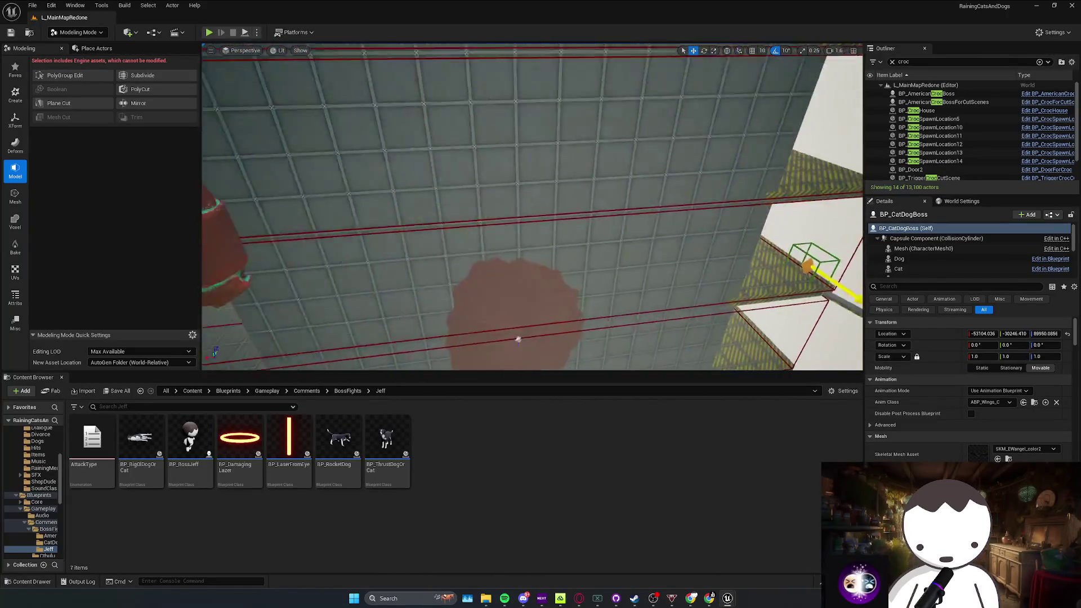
pyautogui.scroll(-1, 532, 207)
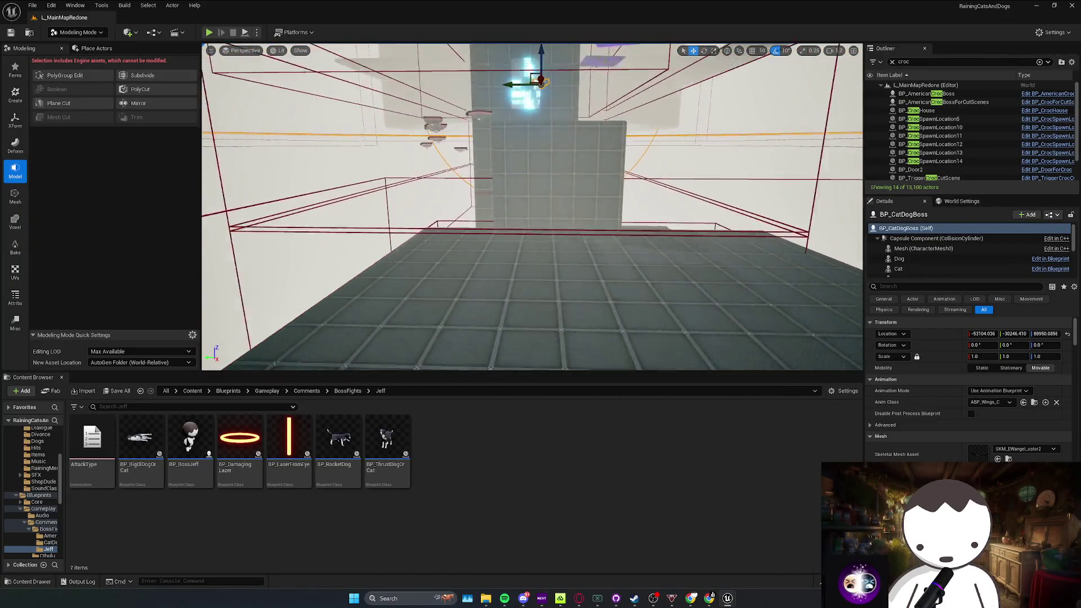
pyautogui.press('w')
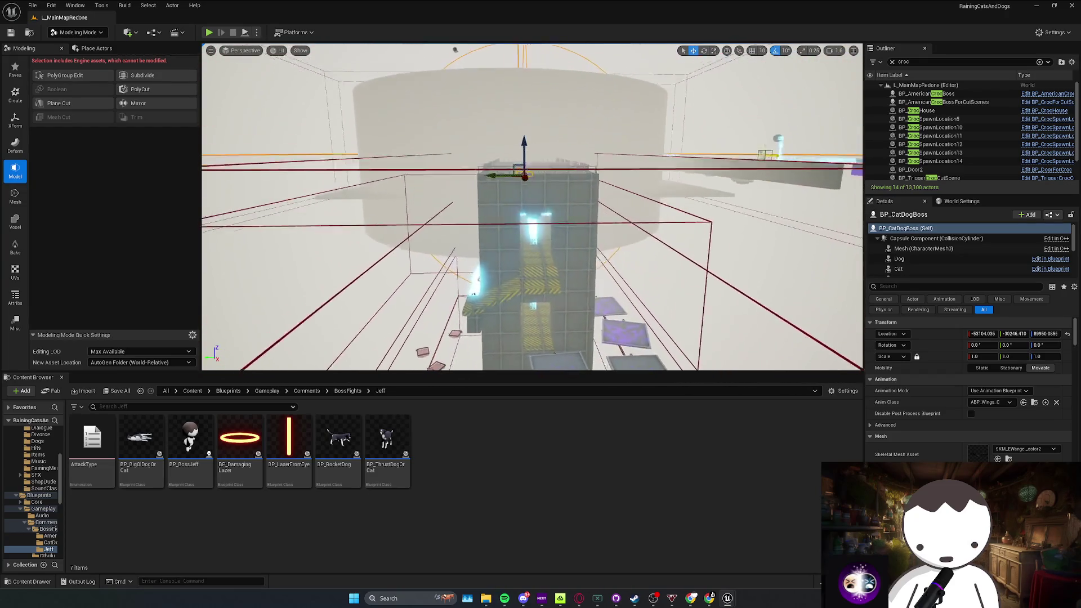
pyautogui.press('w')
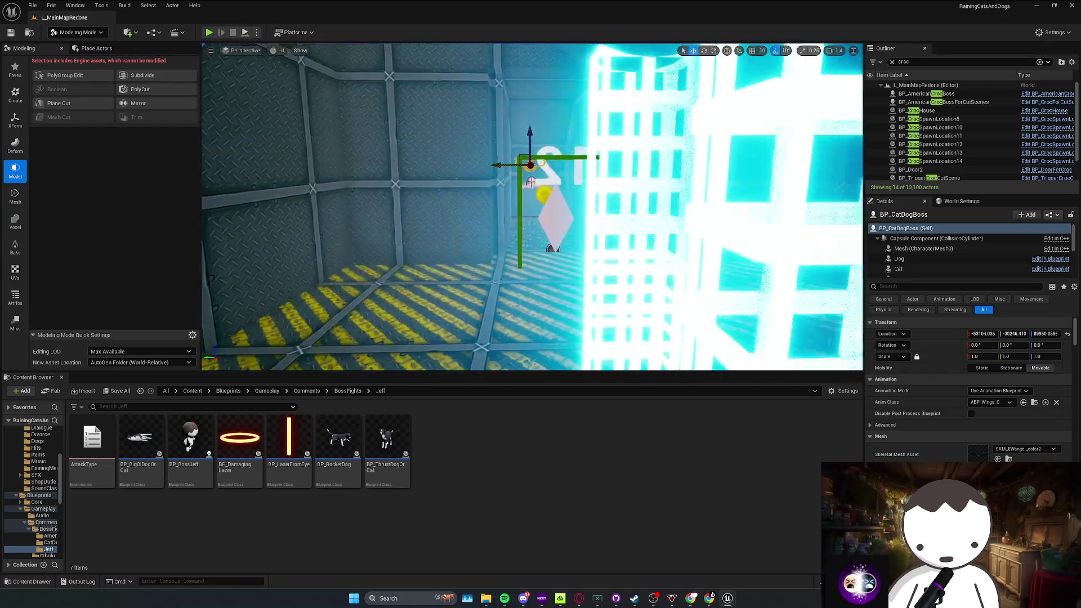
pyautogui.press('w')
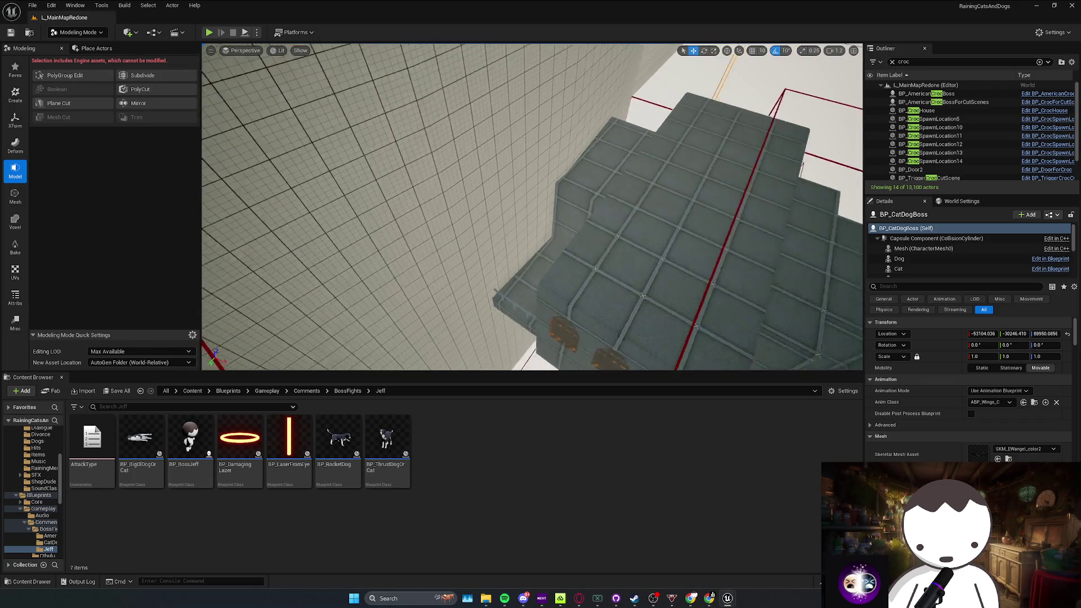
pyautogui.click(506, 253)
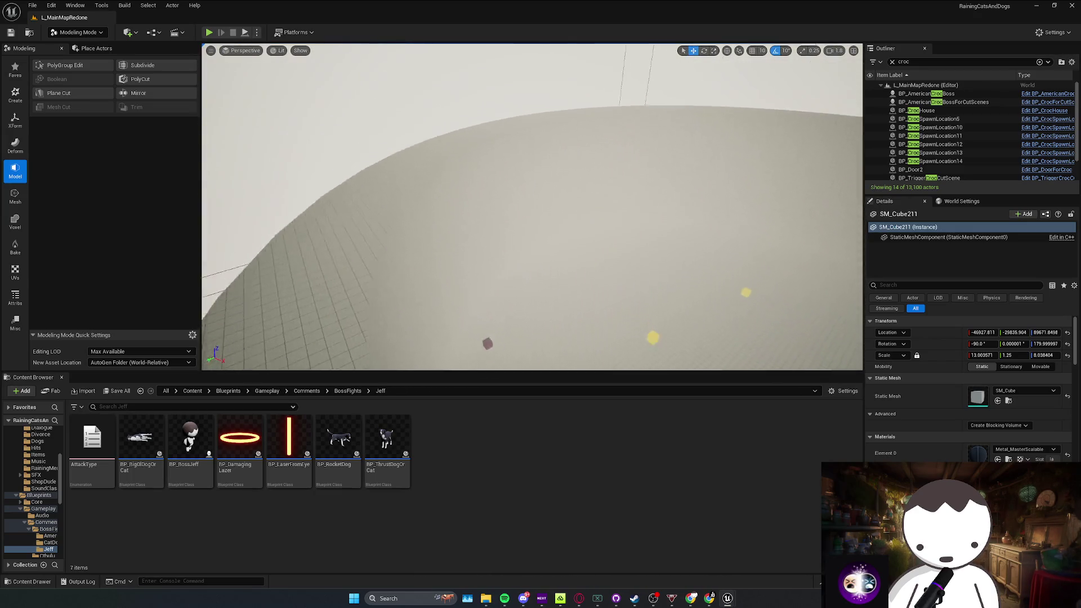
# Step: Back the view away from the cube wall and save the level
pyautogui.scroll(2, 532, 207)
pyautogui.press('s')
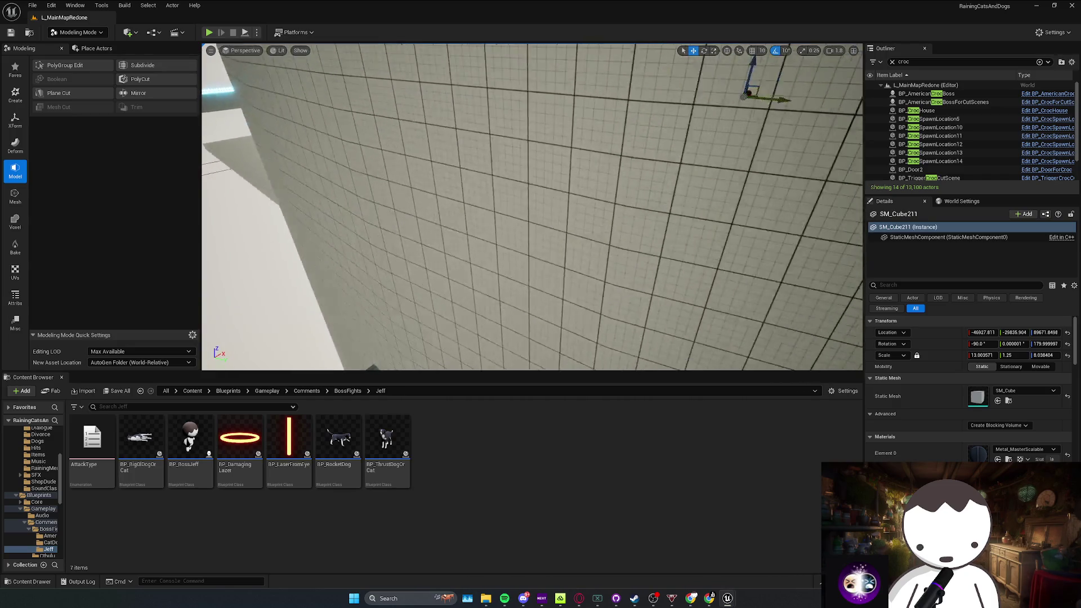
pyautogui.scroll(-2, 555, 244)
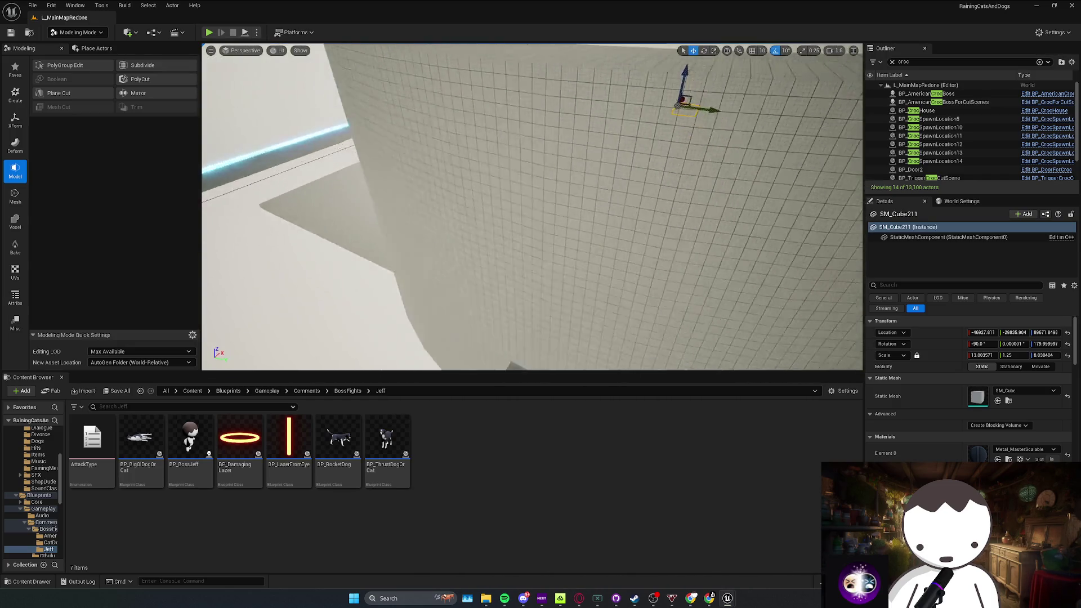
pyautogui.hotkey('ctrl', 's')
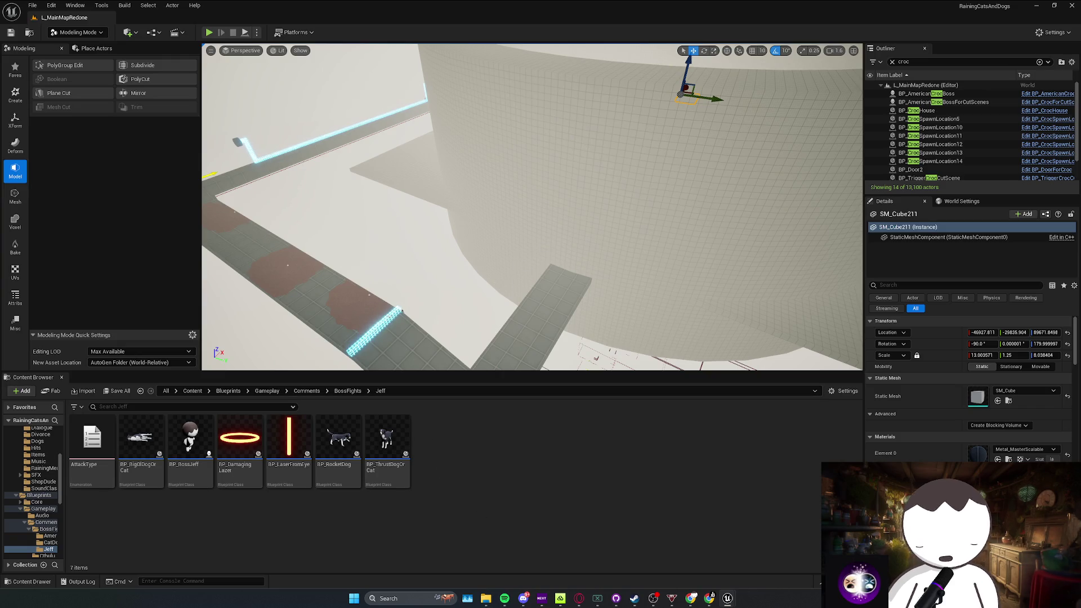
# Step: In Spotify, open the playing artist's page, scroll through it, then minimize the player
pyautogui.click(505, 599)
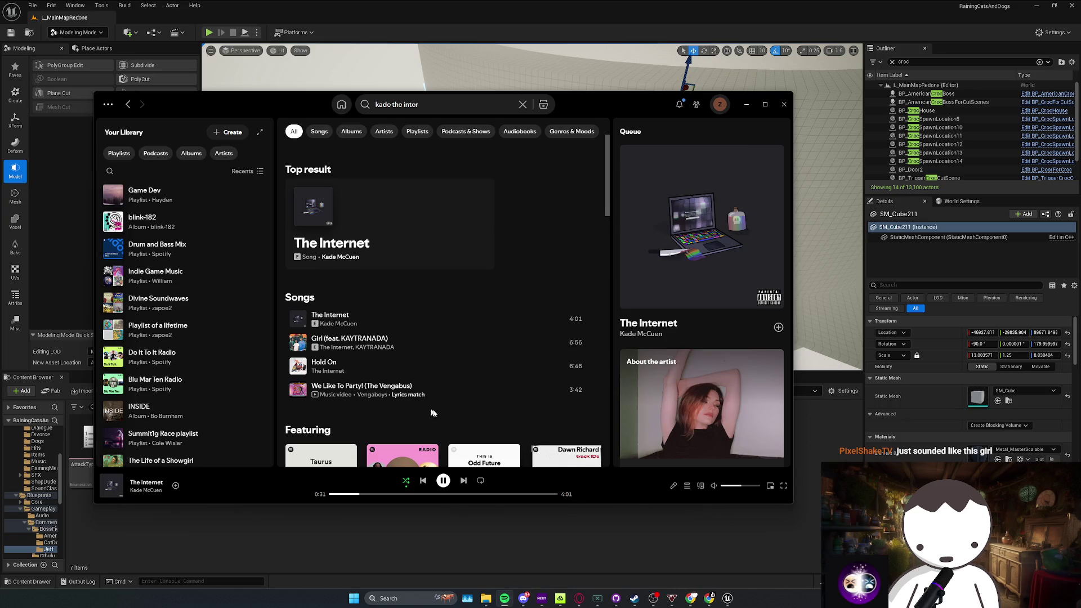
pyautogui.scroll(-1, 390, 392)
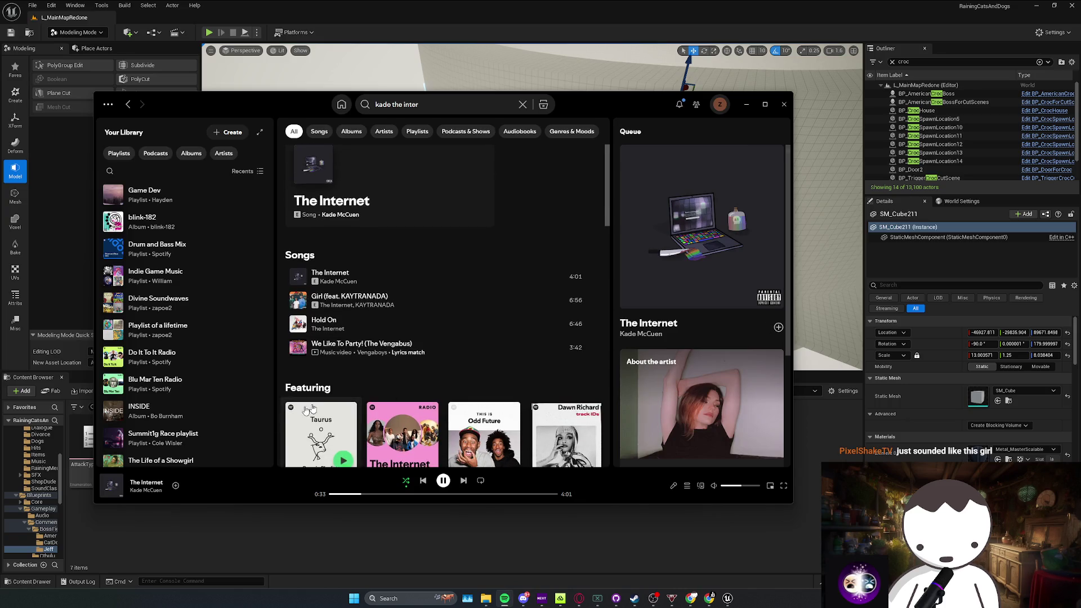
pyautogui.click(146, 491)
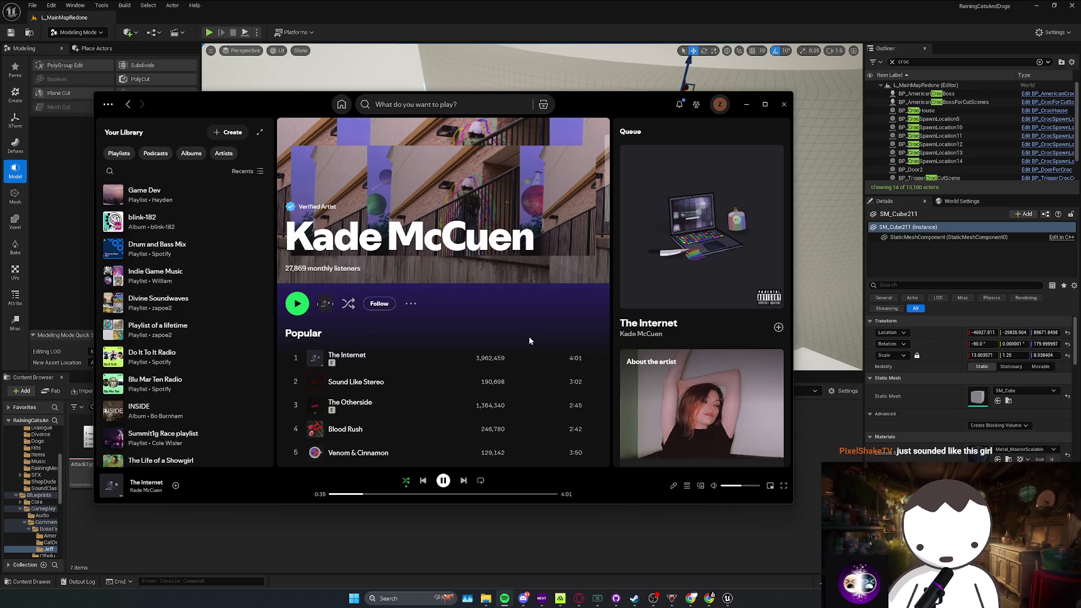
pyautogui.scroll(-8, 529, 341)
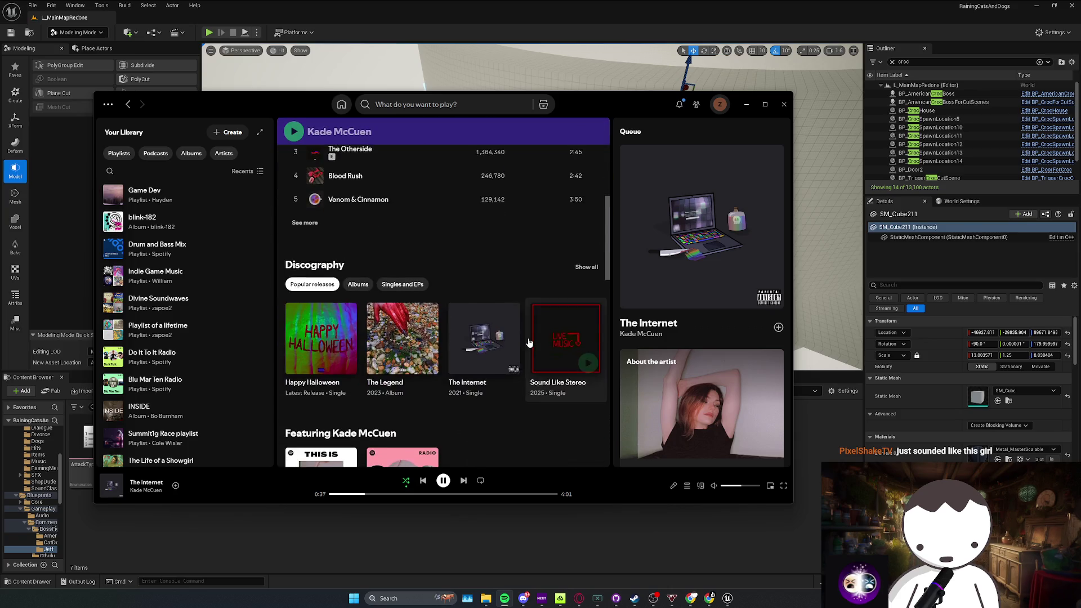
pyautogui.scroll(-3, 528, 341)
pyautogui.scroll(10, 533, 366)
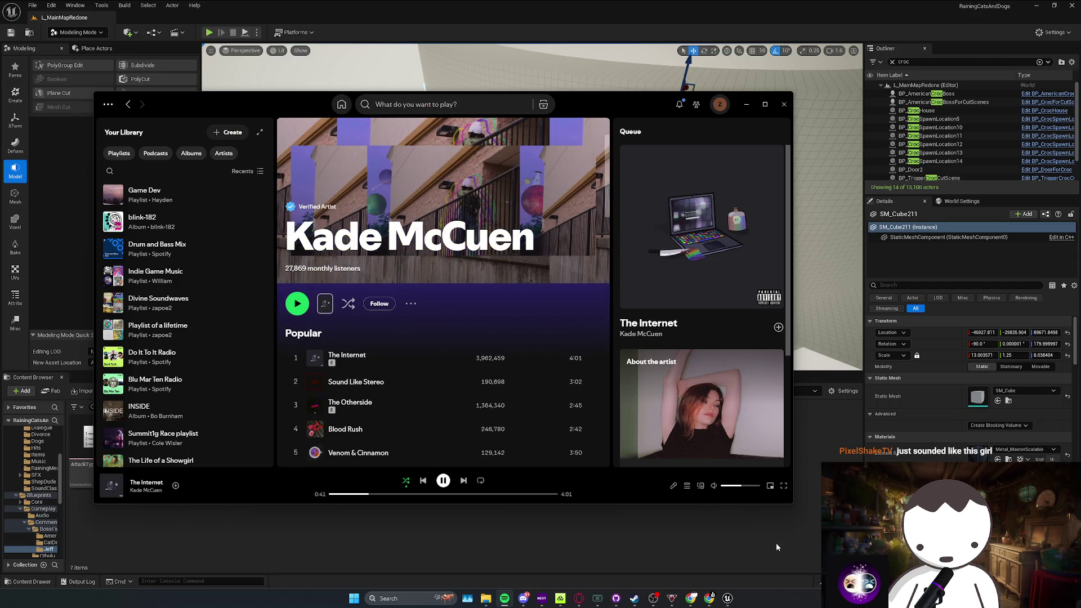
pyautogui.click(776, 543)
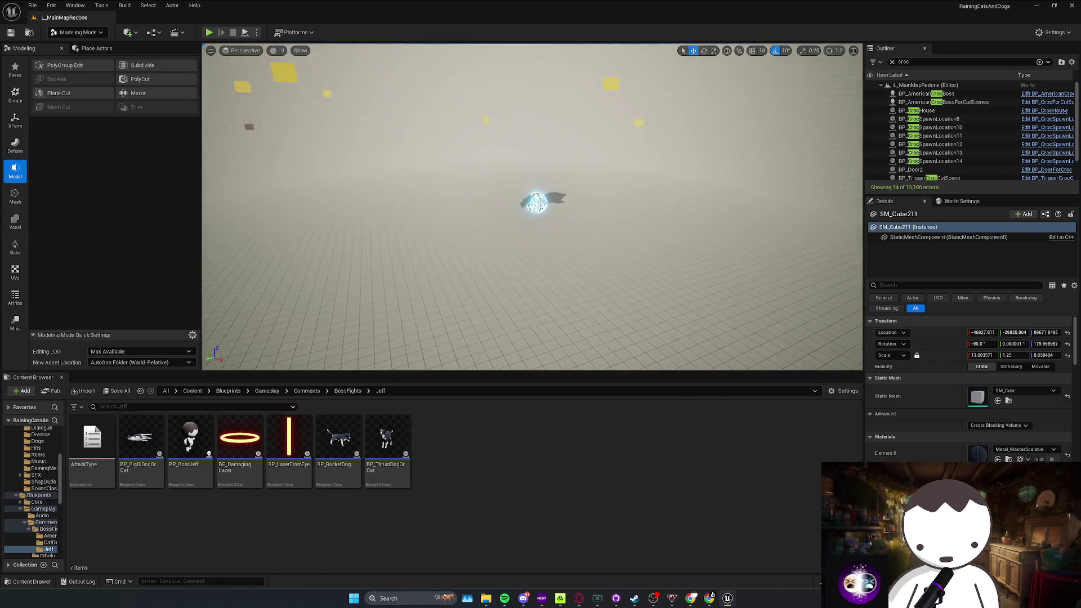
# Step: Frame and orbit the view around the SM_Cube211 wall block
pyautogui.hotkey('ctrl', 's')
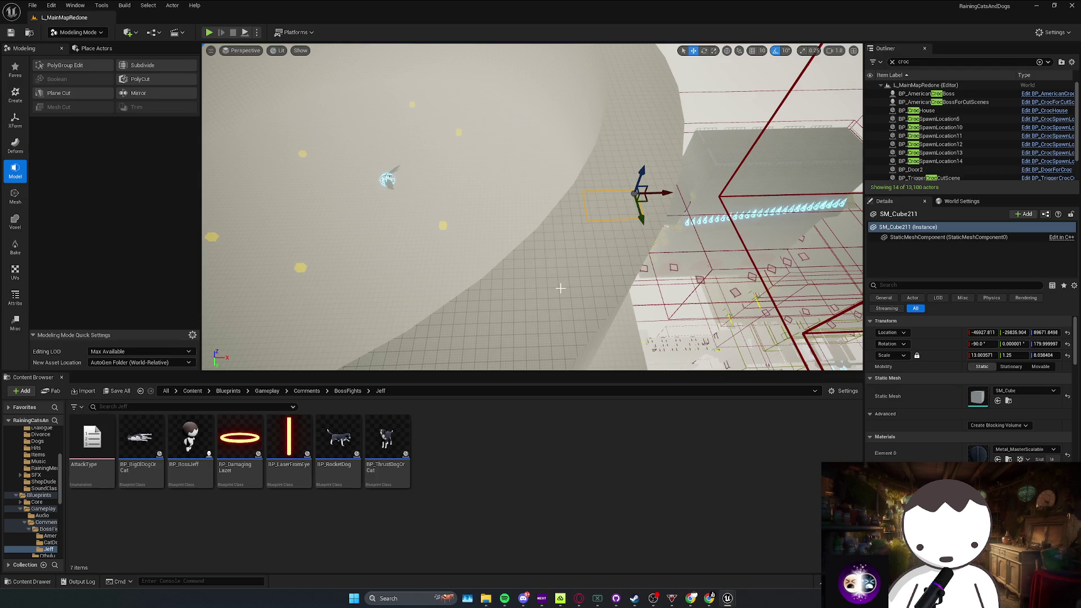
pyautogui.press('f')
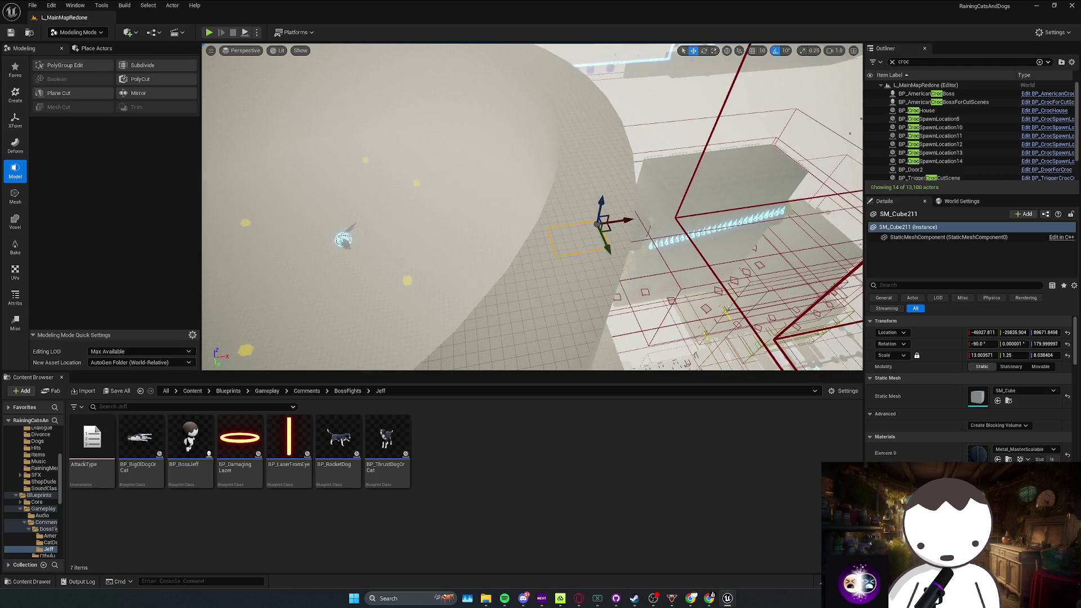
pyautogui.scroll(-5, 571, 222)
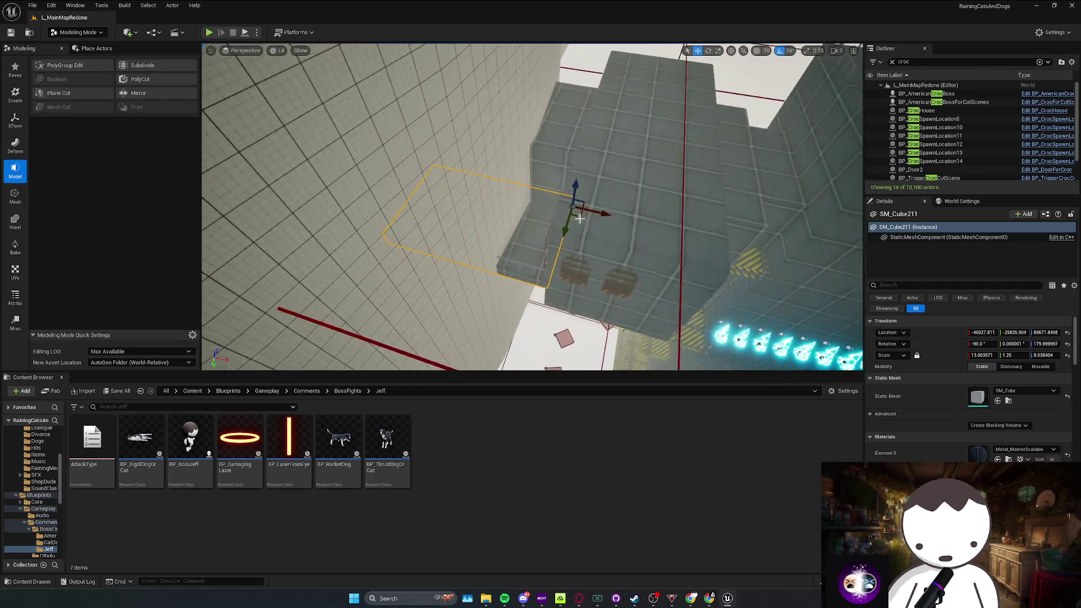
pyautogui.moveTo(610, 247)
pyautogui.keyDown('alt'); pyautogui.mouseDown()
pyautogui.moveTo(585, 237)
pyautogui.moveTo(610, 247)
pyautogui.moveTo(582, 257)
pyautogui.moveTo(603, 237)
pyautogui.moveTo(641, 243)
pyautogui.mouseUp(); pyautogui.keyUp('alt')
# Step: Duplicate the block as SM_Cube231 and stretch it to X scale 139.28
pyautogui.press('r')
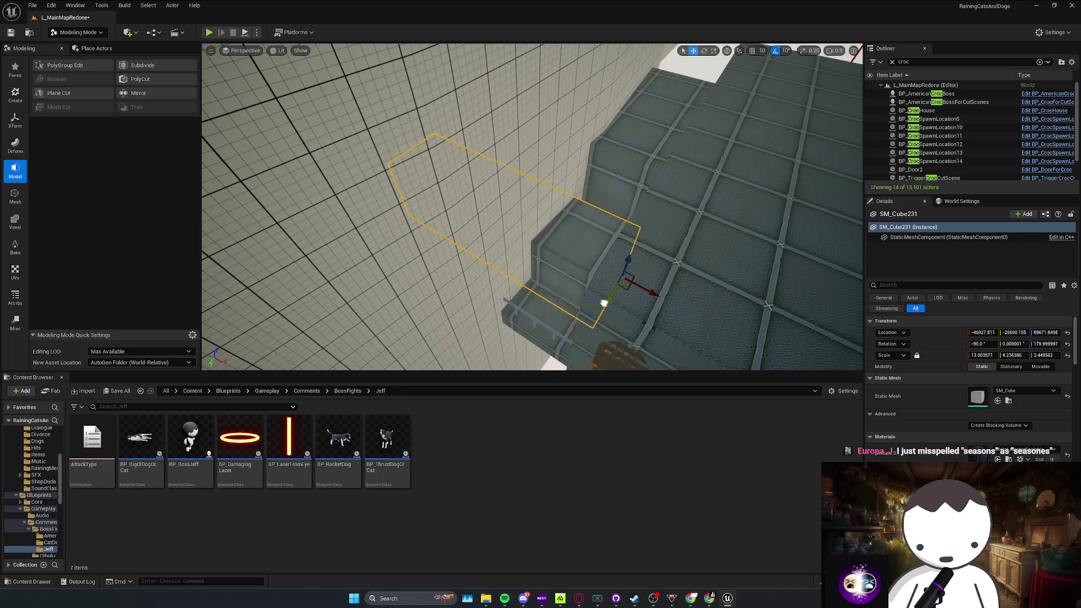
pyautogui.moveTo(603, 302)
pyautogui.keyDown('alt'); pyautogui.mouseDown()
pyautogui.moveTo(670, 276)
pyautogui.moveTo(637, 258)
pyautogui.moveTo(597, 264)
pyautogui.moveTo(652, 258)
pyautogui.moveTo(443, 196)
pyautogui.moveTo(556, 184)
pyautogui.moveTo(625, 202)
pyautogui.moveTo(602, 158)
pyautogui.mouseUp(); pyautogui.keyUp('alt')
pyautogui.press('r')
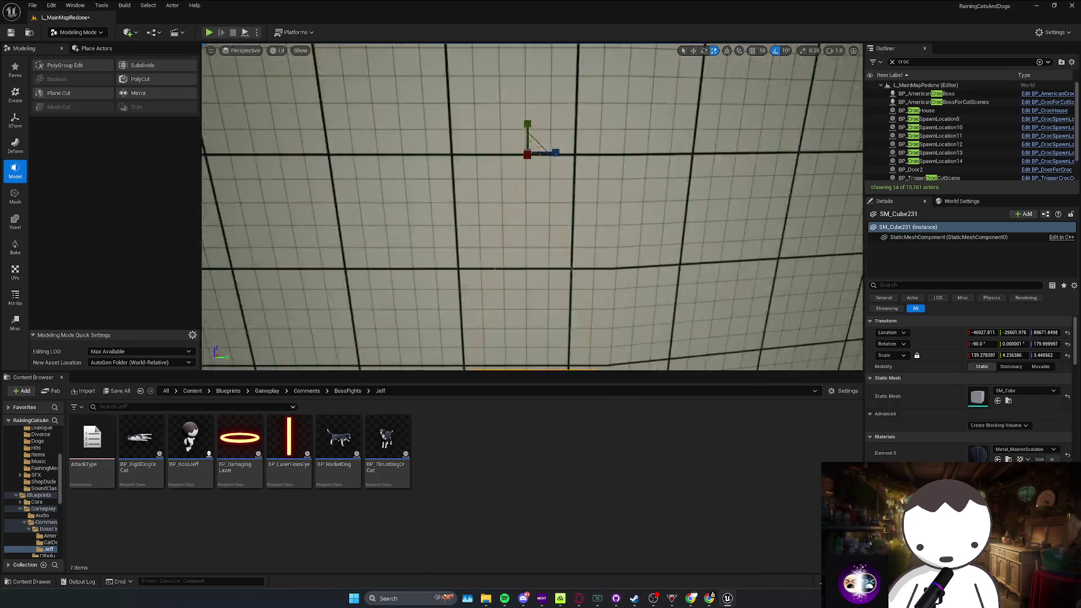
pyautogui.press('f')
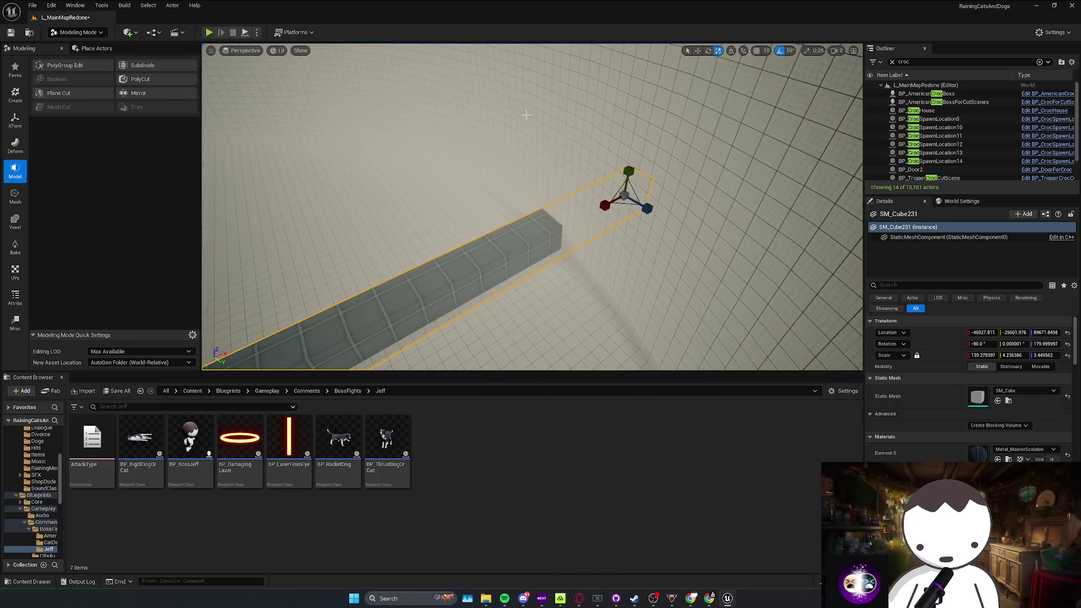
# Step: Raise the long beam above the stepped walls and inspect it from several angles
pyautogui.moveTo(562, 154)
pyautogui.mouseDown()
pyautogui.moveTo(585, 164)
pyautogui.moveTo(529, 186)
pyautogui.mouseUp()
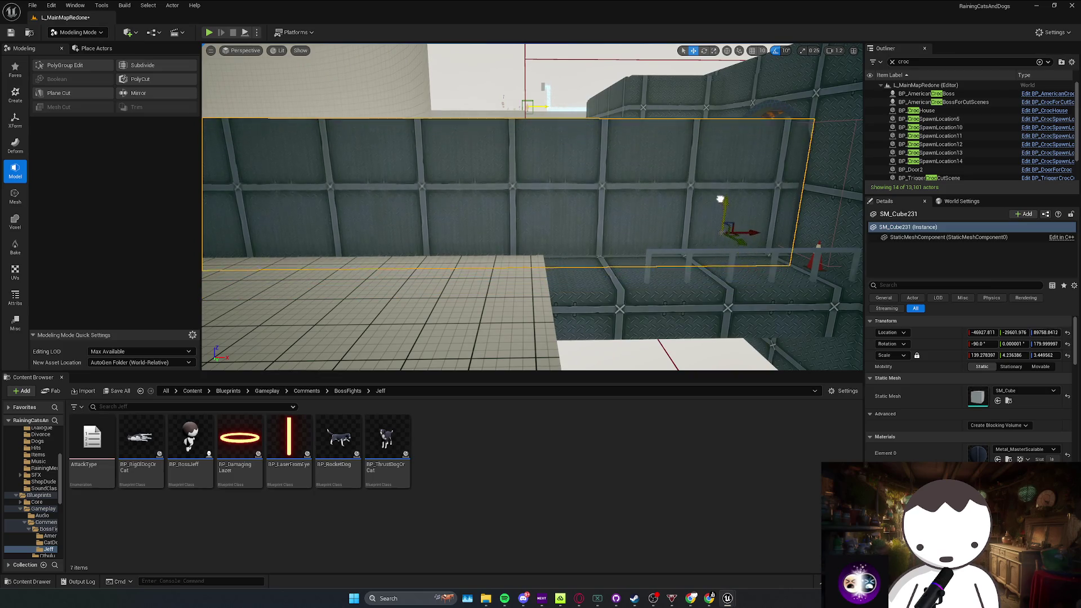
pyautogui.moveTo(721, 200)
pyautogui.mouseDown()
pyautogui.moveTo(718, 188)
pyautogui.moveTo(586, 198)
pyautogui.mouseUp()
pyautogui.scroll(2, 586, 198)
pyautogui.scroll(-2, 688, 192)
pyautogui.moveTo(688, 192); pyautogui.dragTo(688, 192)
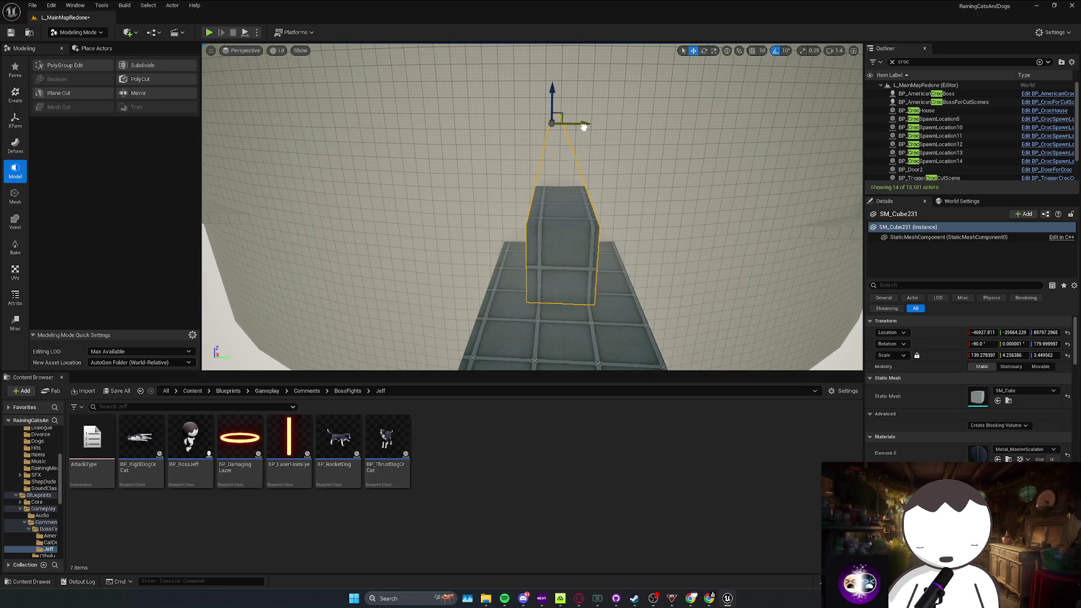
pyautogui.scroll(2, 532, 208)
pyautogui.moveTo(532, 208); pyautogui.dragTo(533, 208)
pyautogui.scroll(-3, 533, 208)
pyautogui.scroll(-2, 556, 298)
pyautogui.moveTo(556, 298); pyautogui.dragTo(556, 298)
# Step: Boolean-difference the two selected blocks into a new Boolean128 mesh
pyautogui.click(556, 298)
pyautogui.keyDown('ctrl'); pyautogui.click(556, 298); pyautogui.keyUp('ctrl')
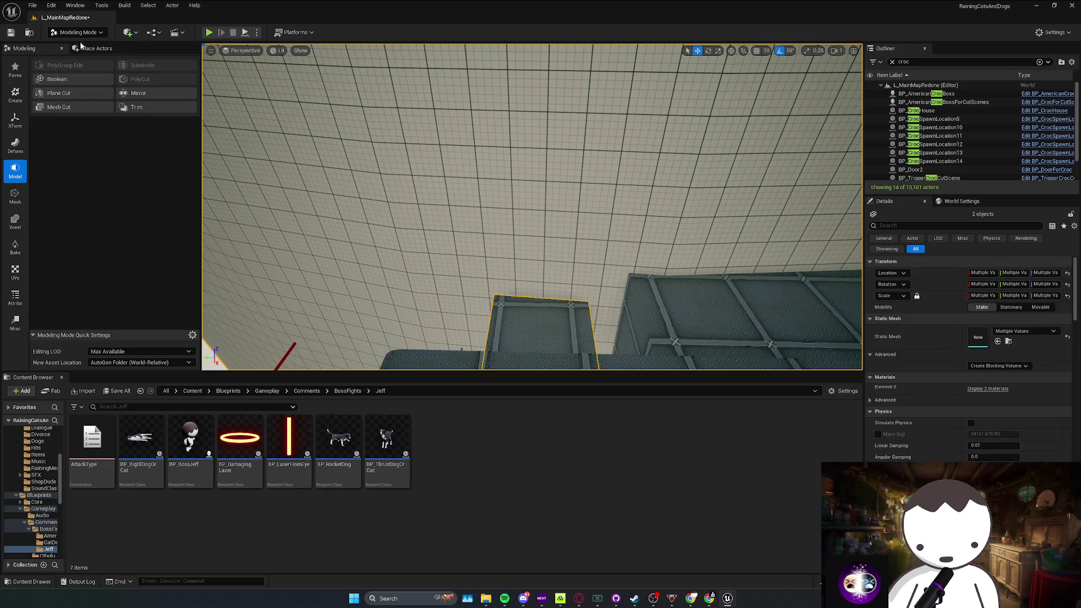
pyautogui.click(72, 85)
pyautogui.moveTo(533, 208); pyautogui.dragTo(533, 208)
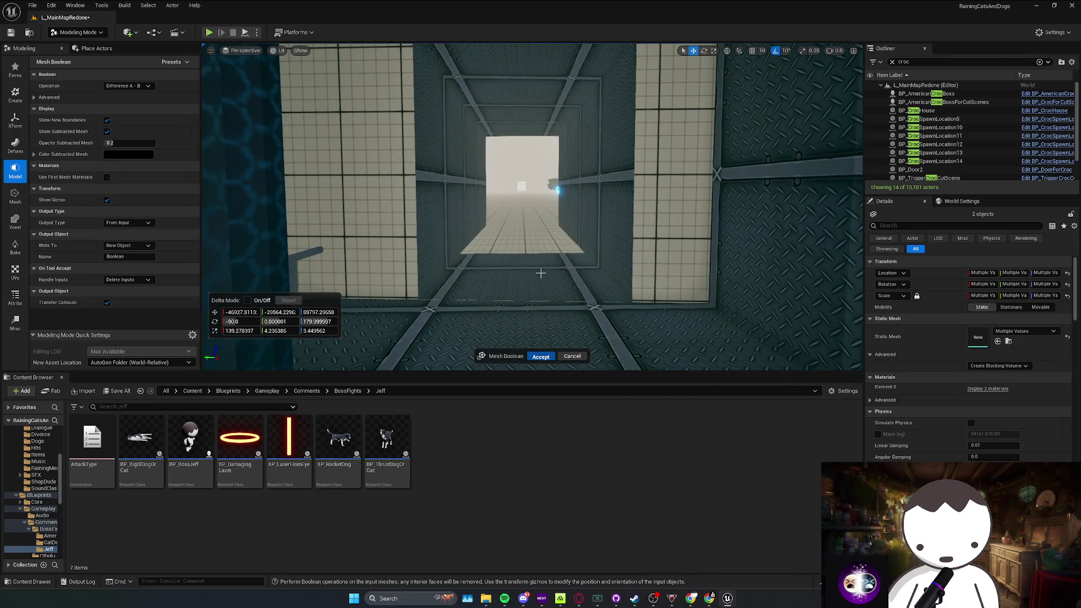
pyautogui.press('Return')
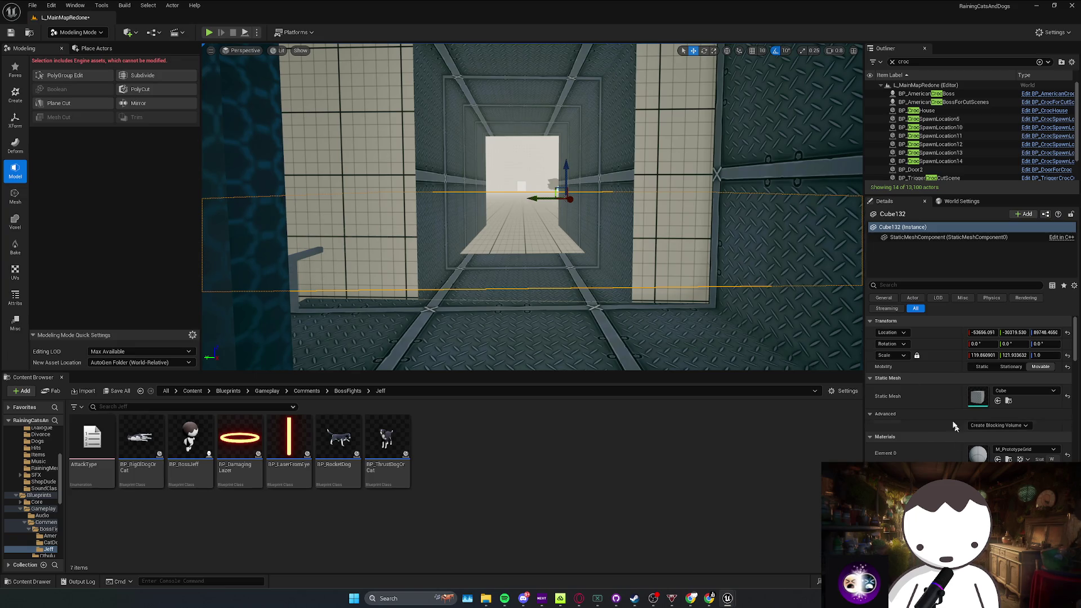
# Step: Apply the Metal_MasterScalable material to the Boolean128 mesh and Cube132
pyautogui.hotkey('alt', 'Left')
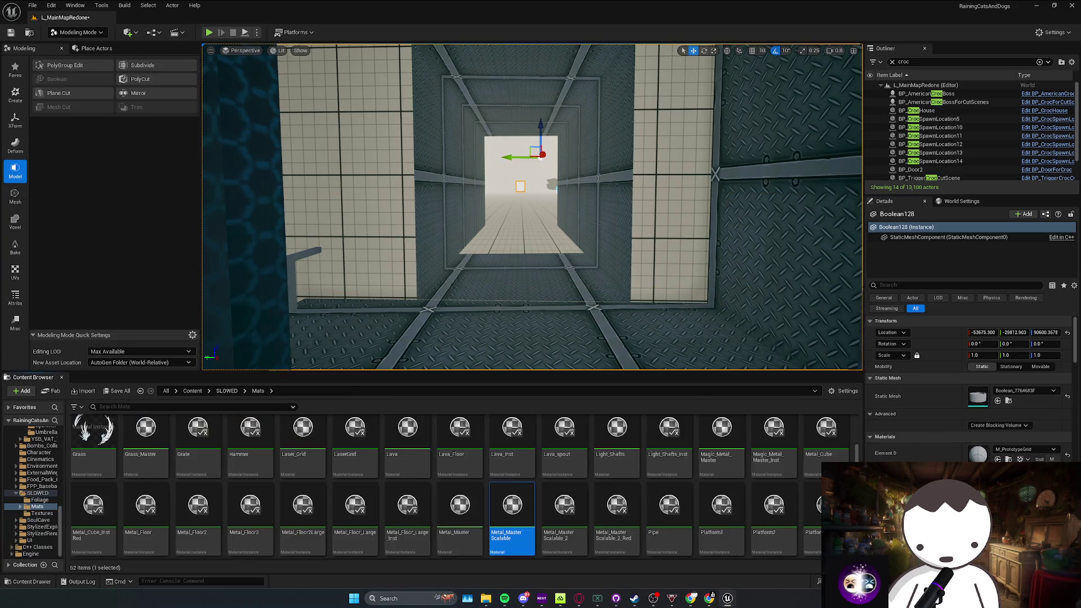
pyautogui.moveTo(512, 507); pyautogui.dragTo(644, 227)
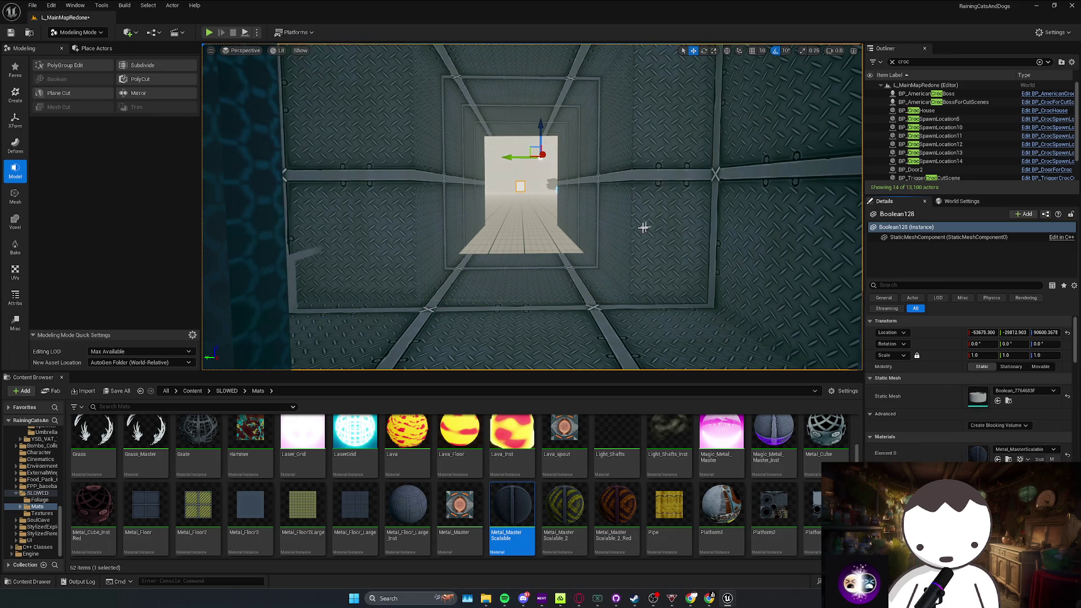
pyautogui.click(555, 237)
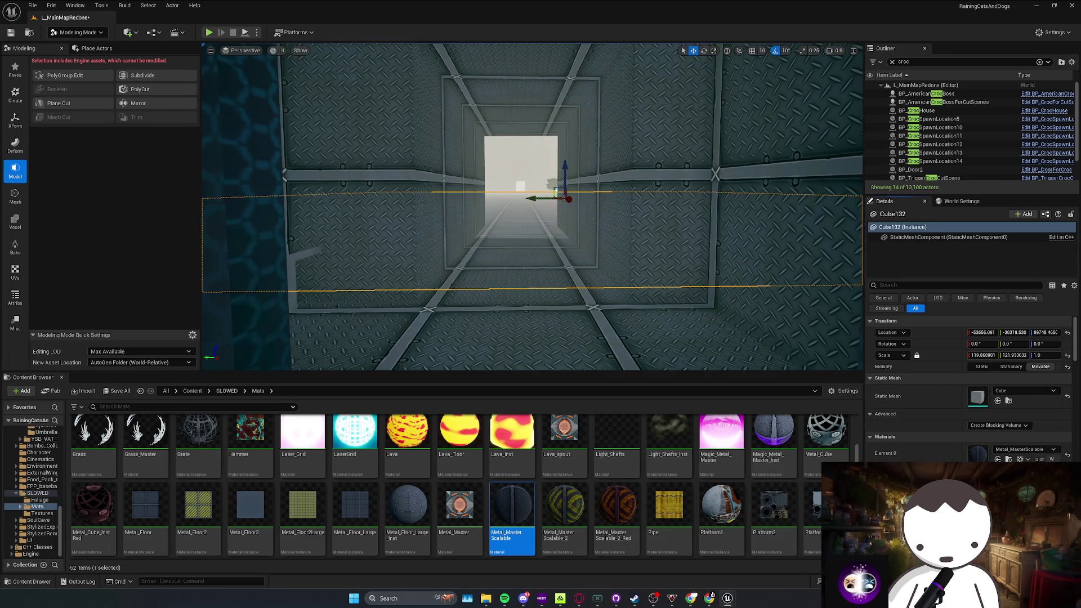
pyautogui.scroll(5, 532, 209)
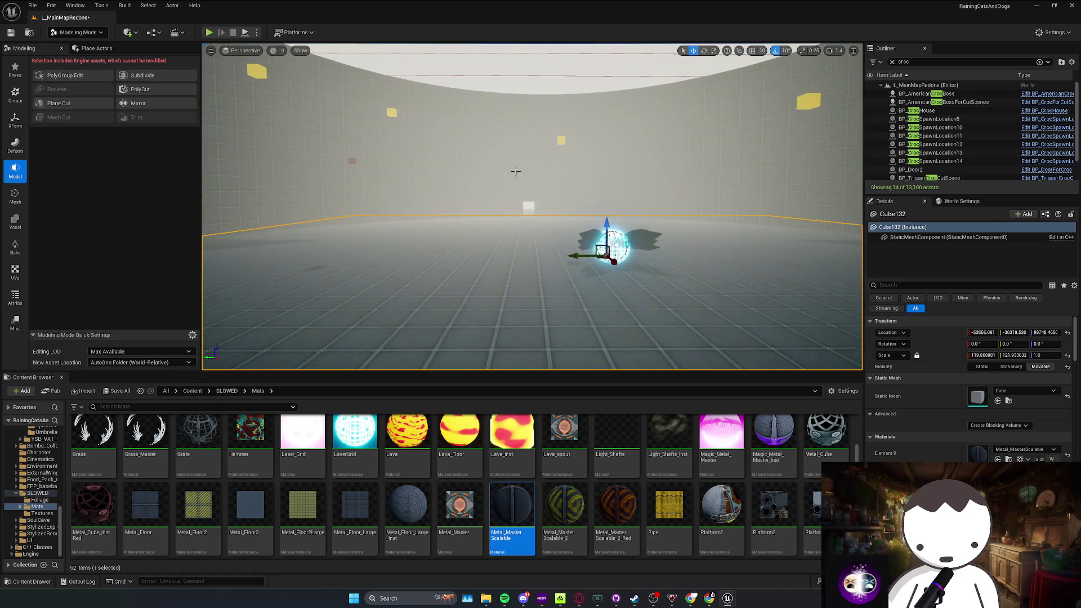
# Step: Open the BP_FlyingTargetLocation and BP_AdsSpawns Blueprints in a maximized editor
pyautogui.rightClick(563, 142)
pyautogui.click(603, 168)
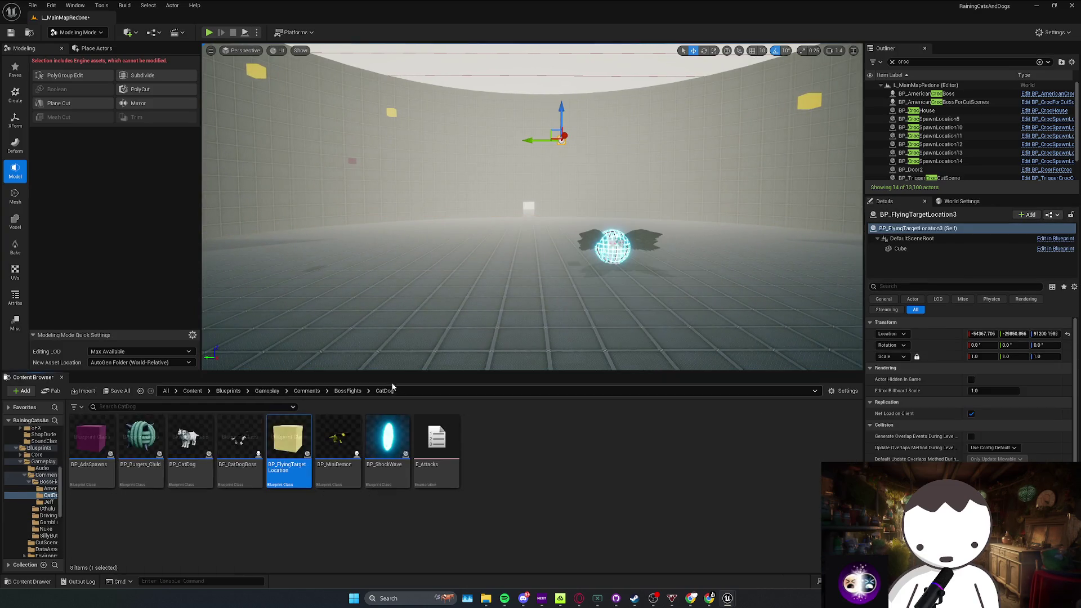
pyautogui.doubleClick(296, 470)
pyautogui.click(201, 293)
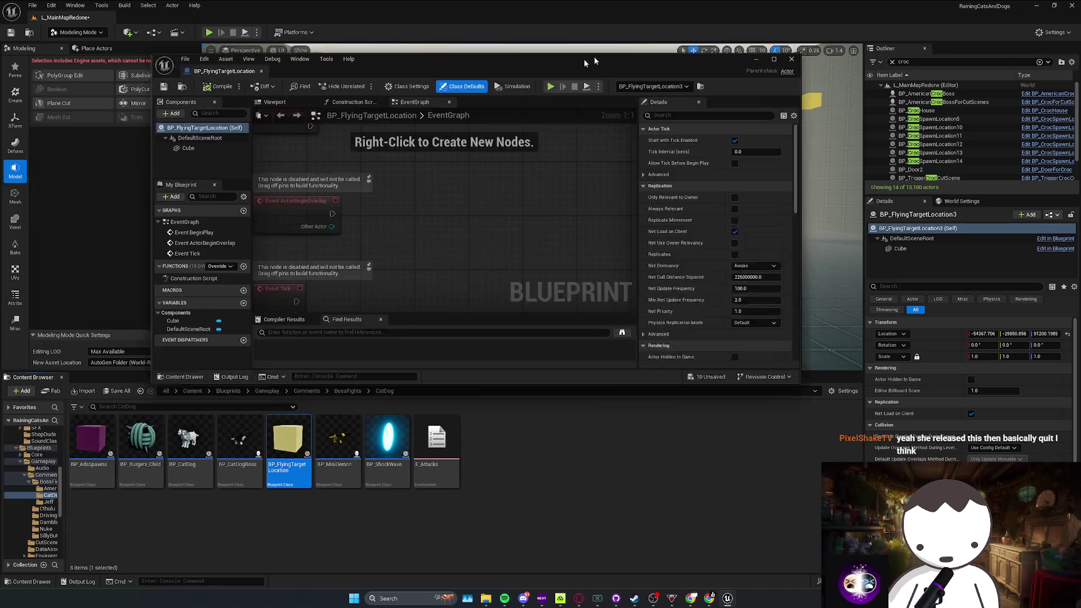
pyautogui.doubleClick(92, 445)
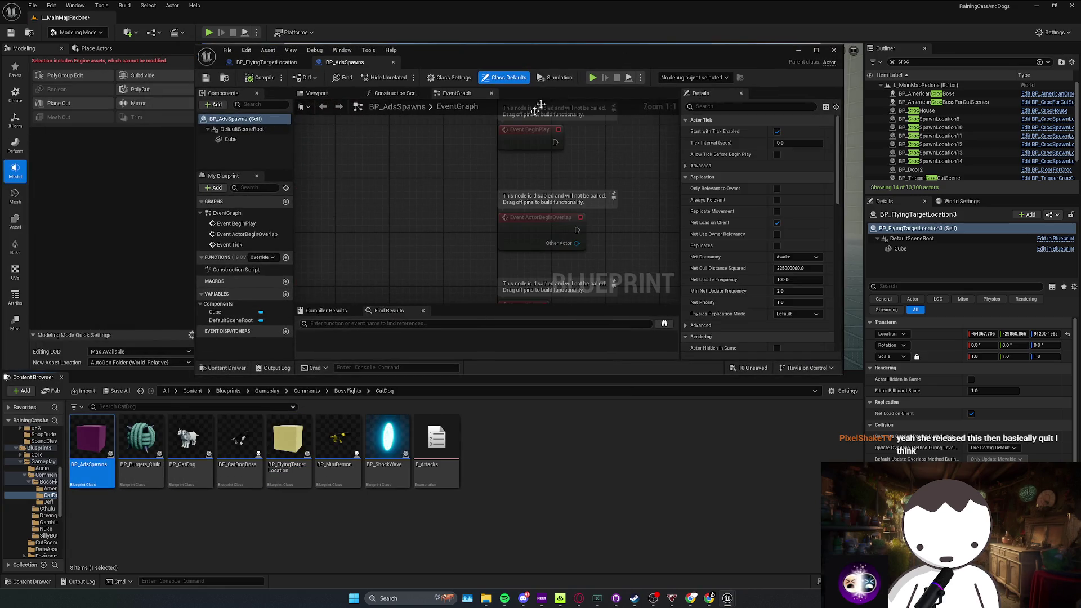
pyautogui.doubleClick(444, 55)
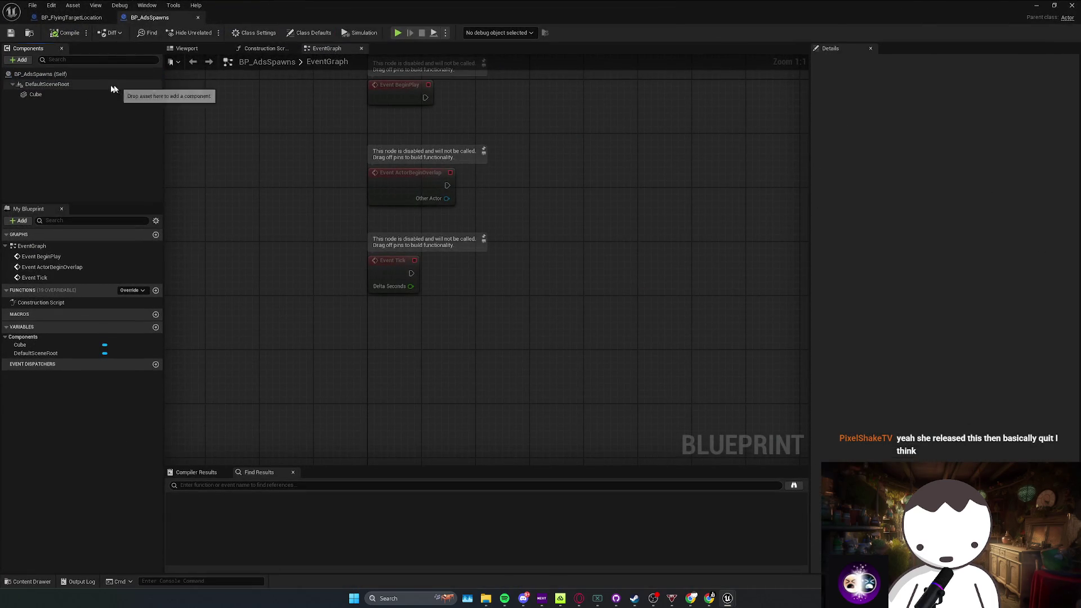
# Step: Enable Hidden in Game on BP_AdsSpawns' Cube component
pyautogui.click(56, 94)
pyautogui.click(858, 64)
pyautogui.write('h')
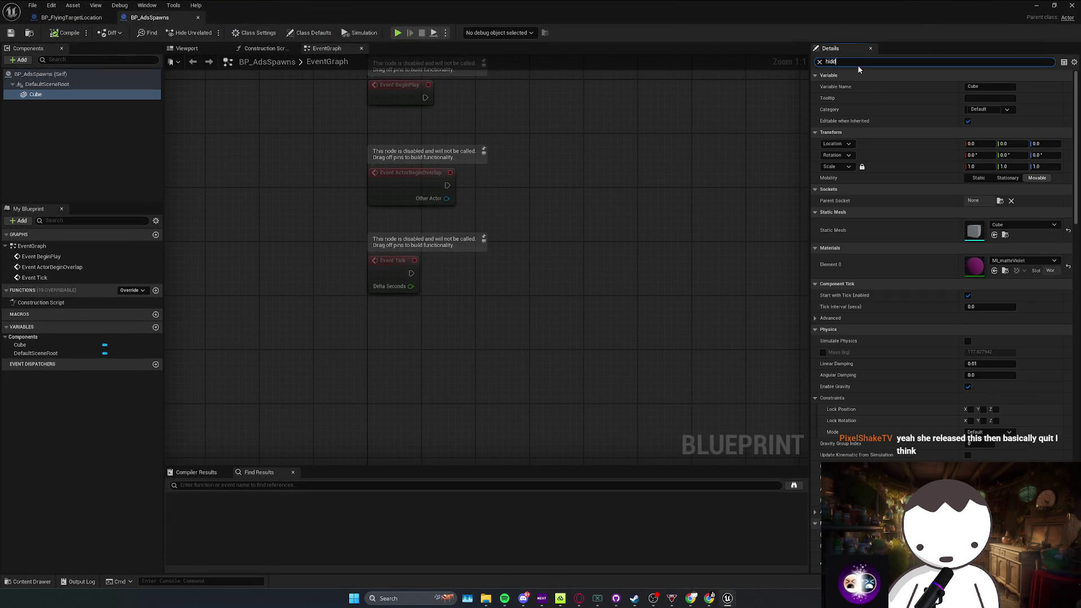
pyautogui.write('idd')
pyautogui.click(972, 169)
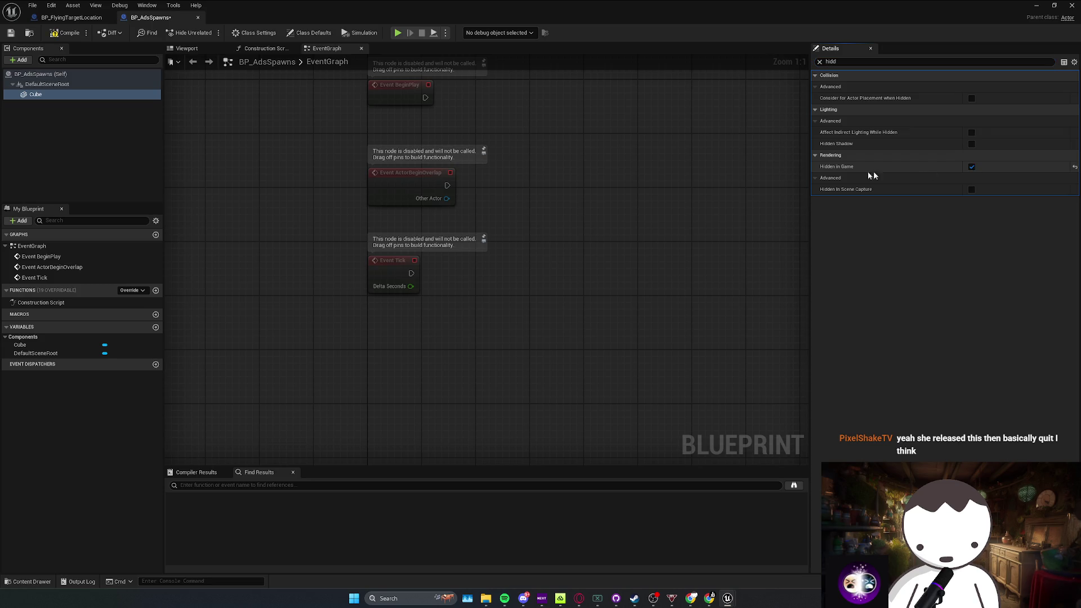
pyautogui.doubleClick(832, 61)
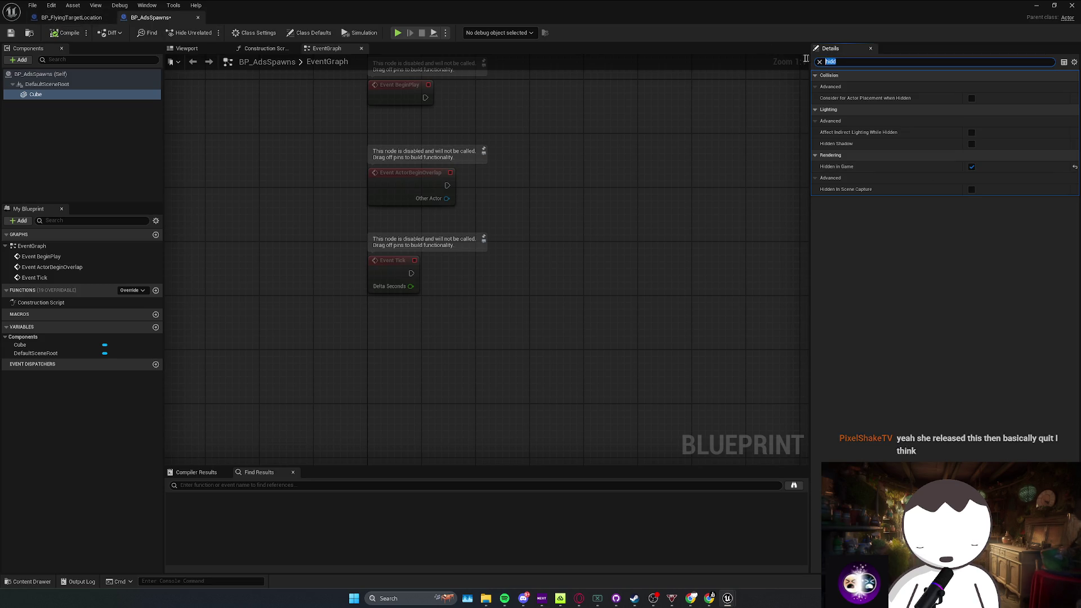
pyautogui.write('coll')
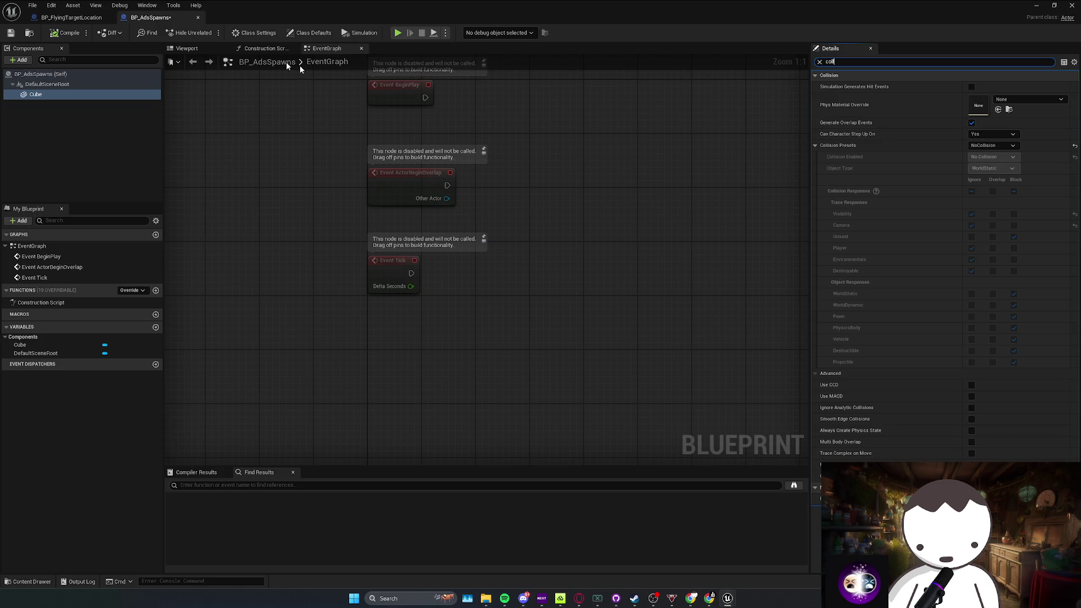
# Step: Enable Hidden in Game on BP_FlyingTargetLocation's Cube component, then close the Blueprint editor
pyautogui.click(72, 18)
pyautogui.click(35, 94)
pyautogui.click(862, 62)
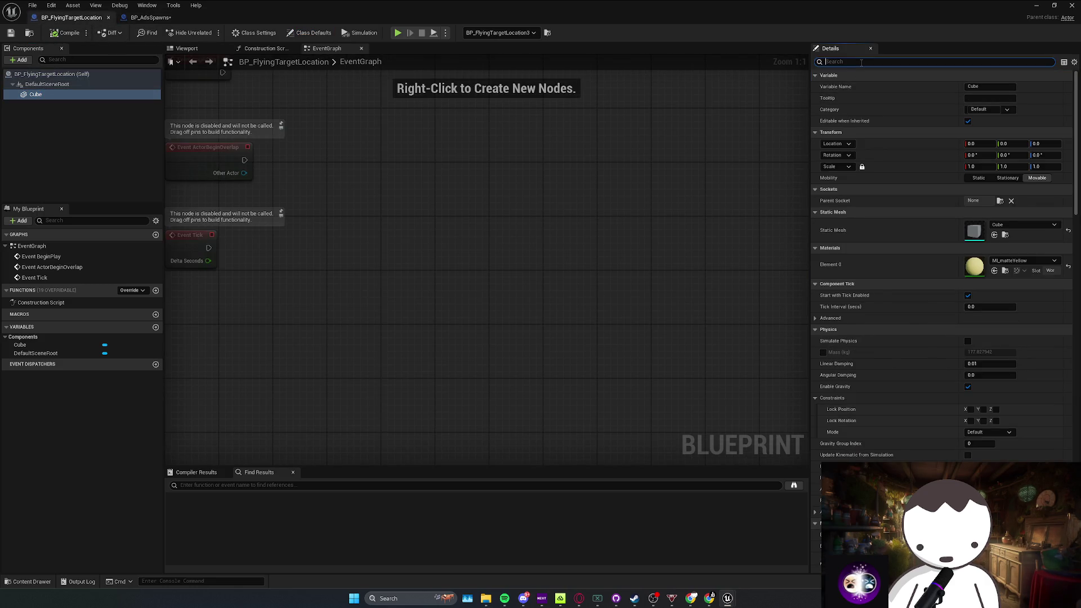
pyautogui.write('hitdd')
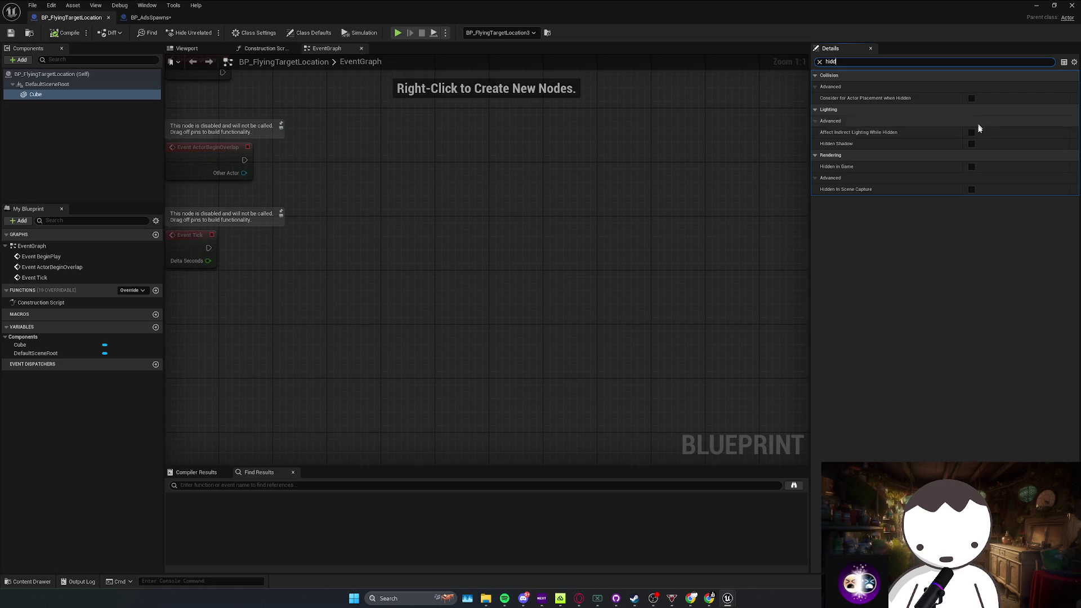
pyautogui.click(972, 166)
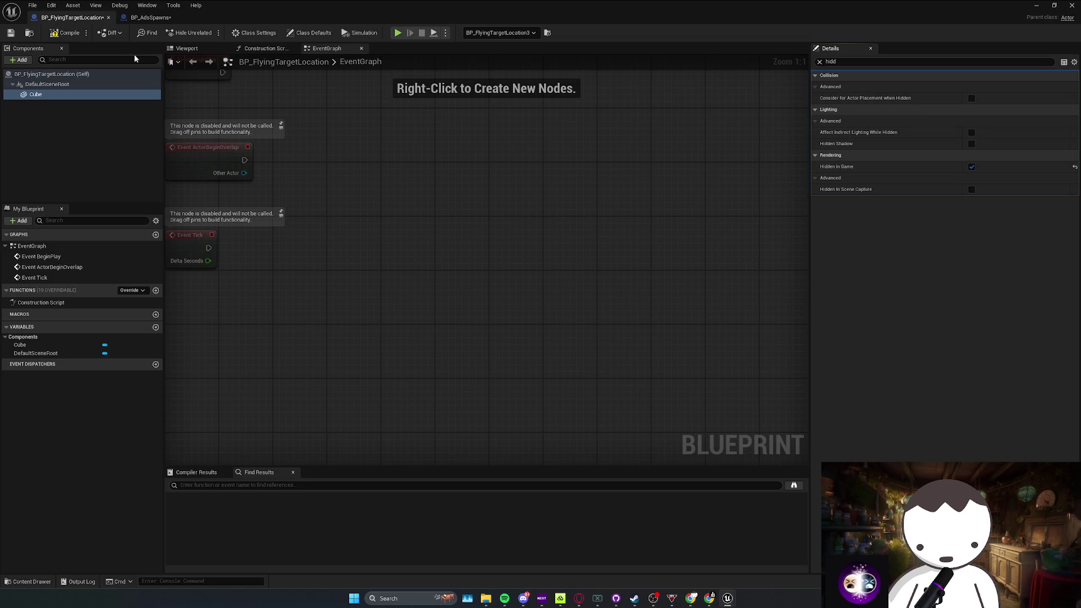
pyautogui.click(209, 51)
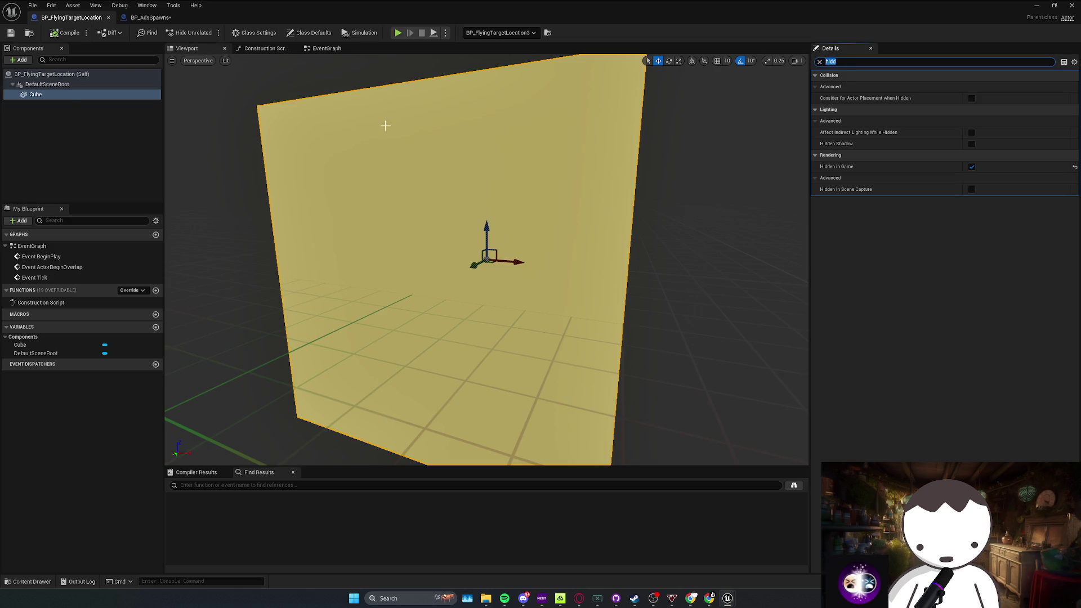
pyautogui.press('BackSpace')
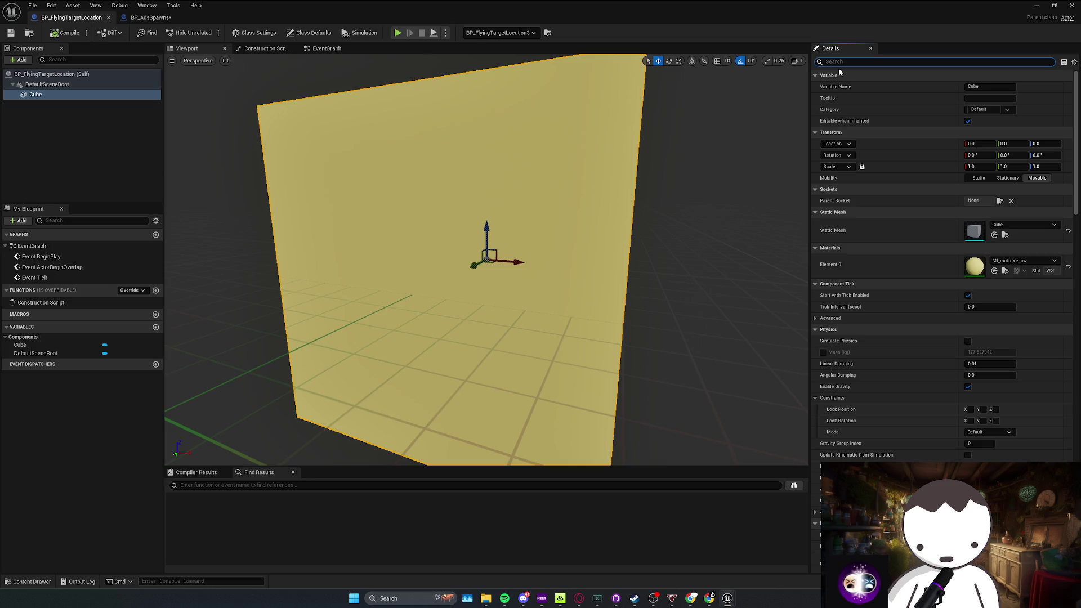
pyautogui.write('col')
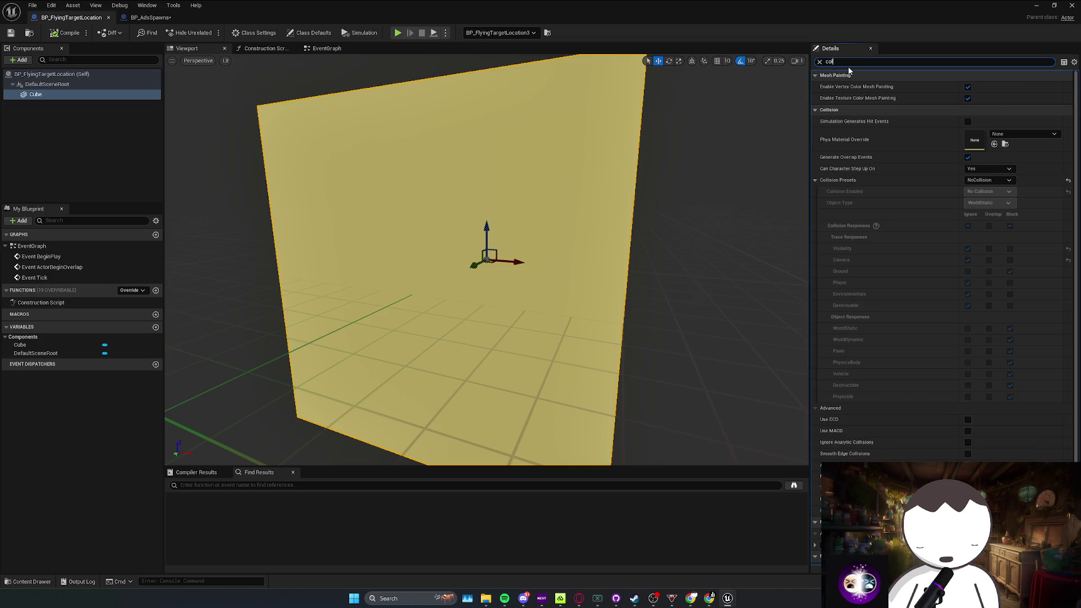
pyautogui.click(1072, 5)
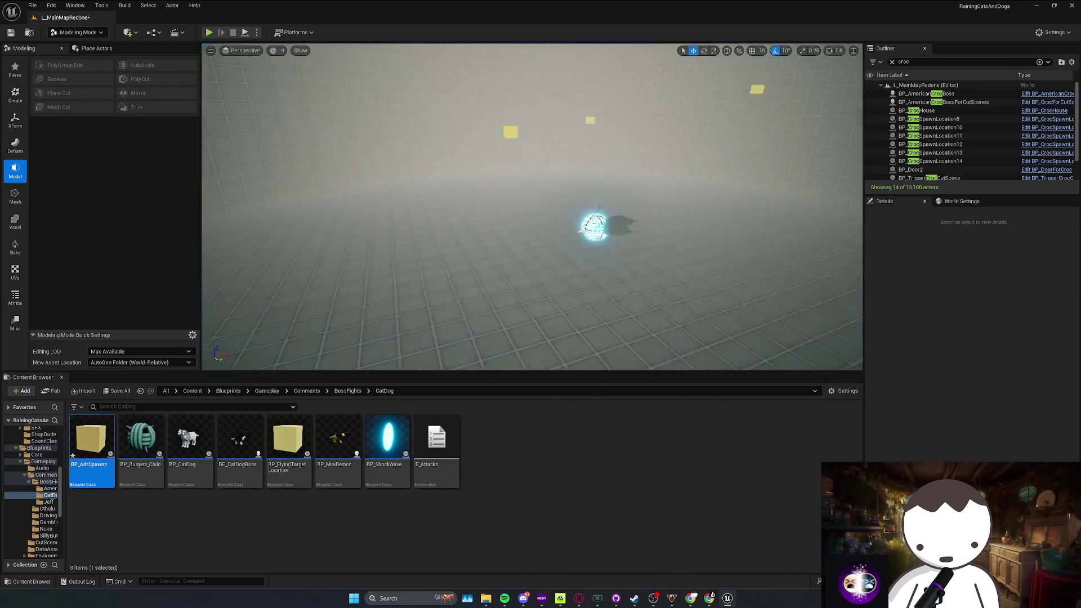
# Step: Save the map and browse the Content Browser to BossFights/AmericanCroc
pyautogui.hotkey('ctrl', 's')
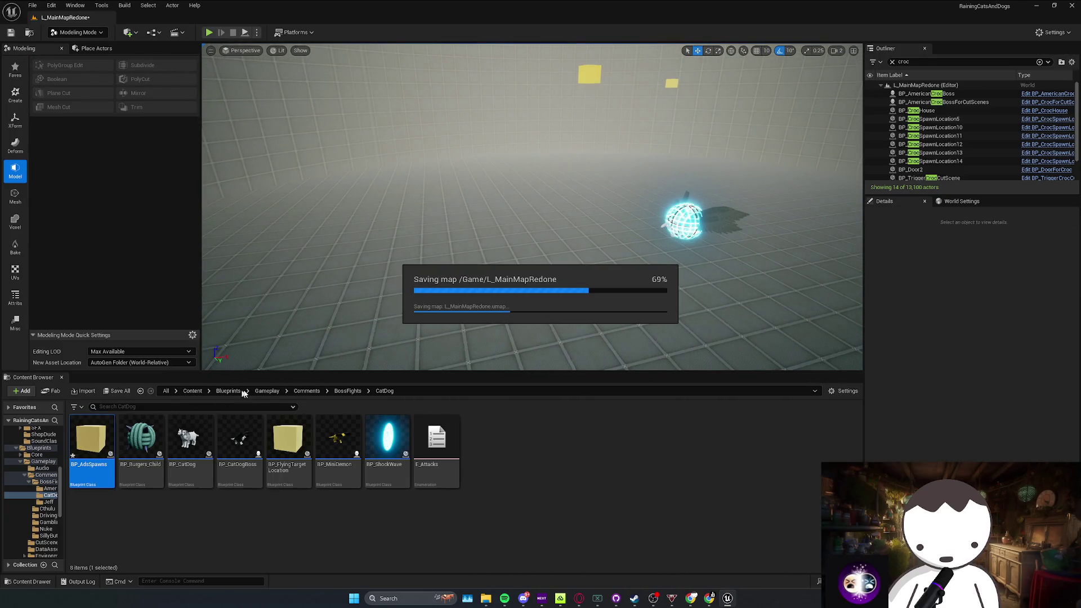
pyautogui.click(271, 391)
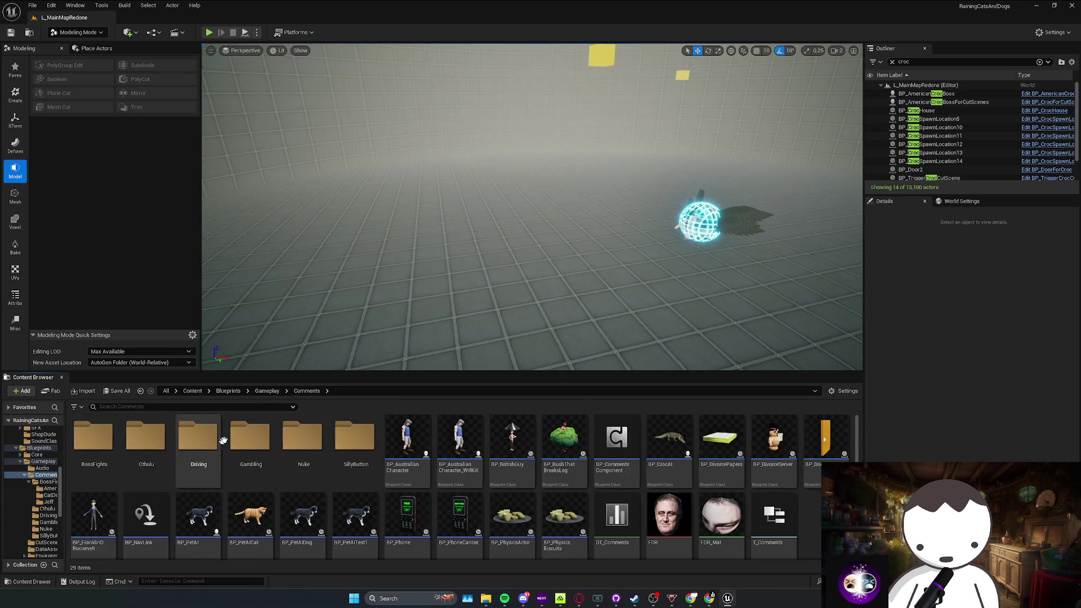
pyautogui.hotkey('alt', 'Left')
pyautogui.click(347, 391)
pyautogui.doubleClick(90, 442)
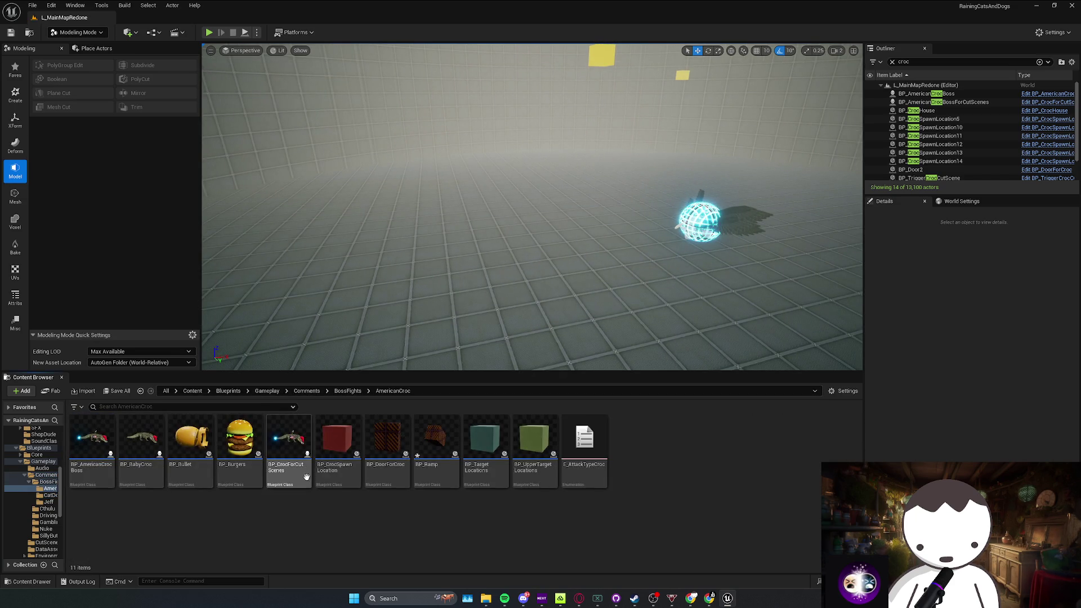
# Step: Place BP_DoorForCroc in the tunnel opening at the tiled wall, rotated 90° on Z
pyautogui.press('w')
pyautogui.scroll(-1, 532, 207)
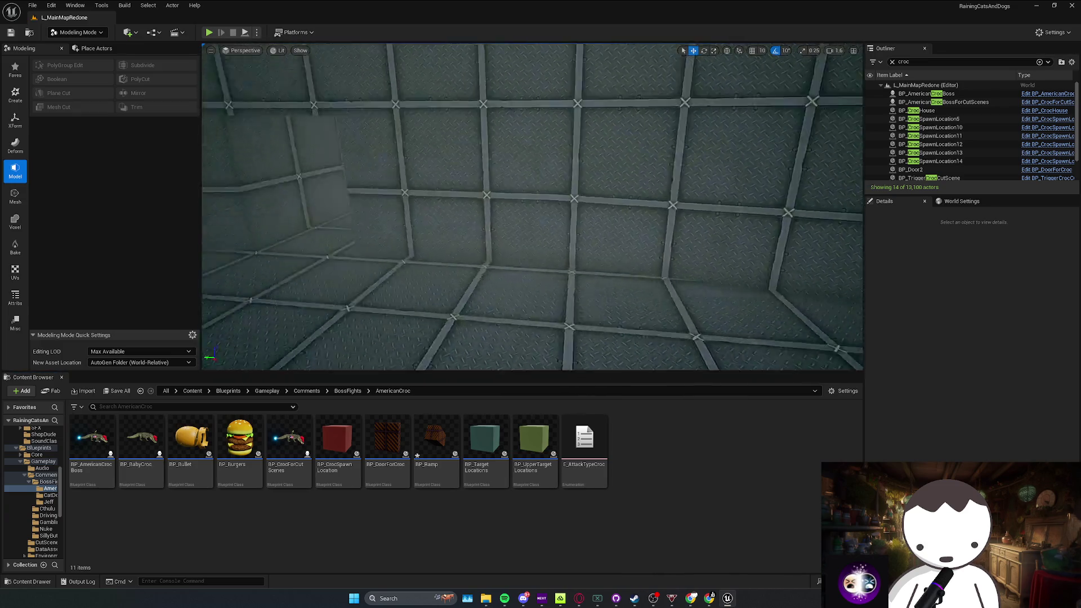
pyautogui.moveTo(388, 443)
pyautogui.mouseDown()
pyautogui.moveTo(489, 228)
pyautogui.moveTo(440, 237)
pyautogui.moveTo(468, 228)
pyautogui.moveTo(550, 133)
pyautogui.mouseUp()
pyautogui.press('e')
# Step: Duplicate BP_DoorForCroc as BP_DoorForCatDog and open the new blueprint
pyautogui.rightClick(399, 421)
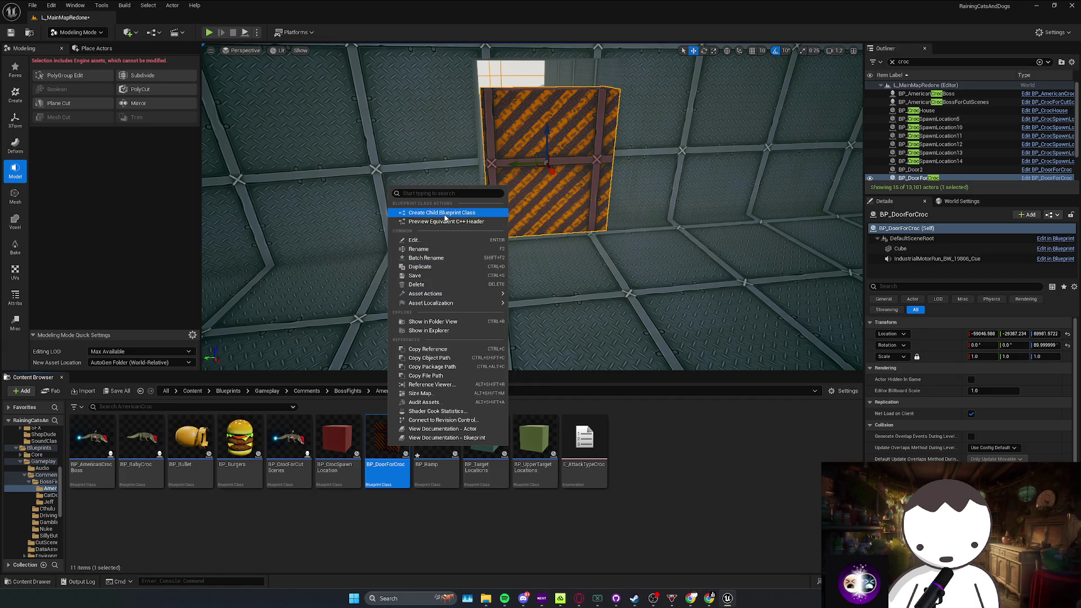
pyautogui.click(439, 267)
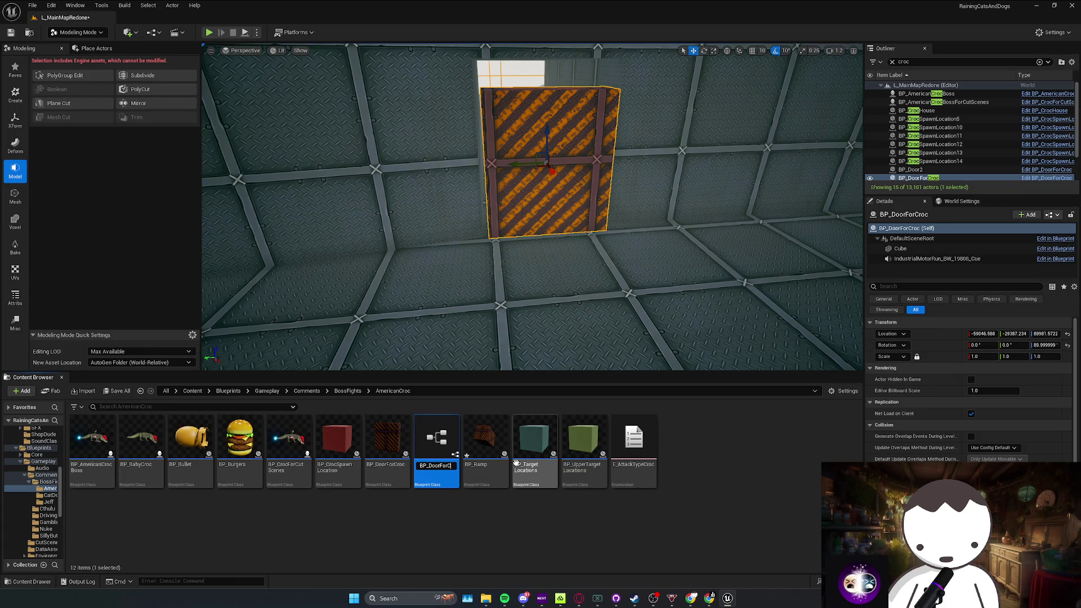
pyautogui.press('Return')
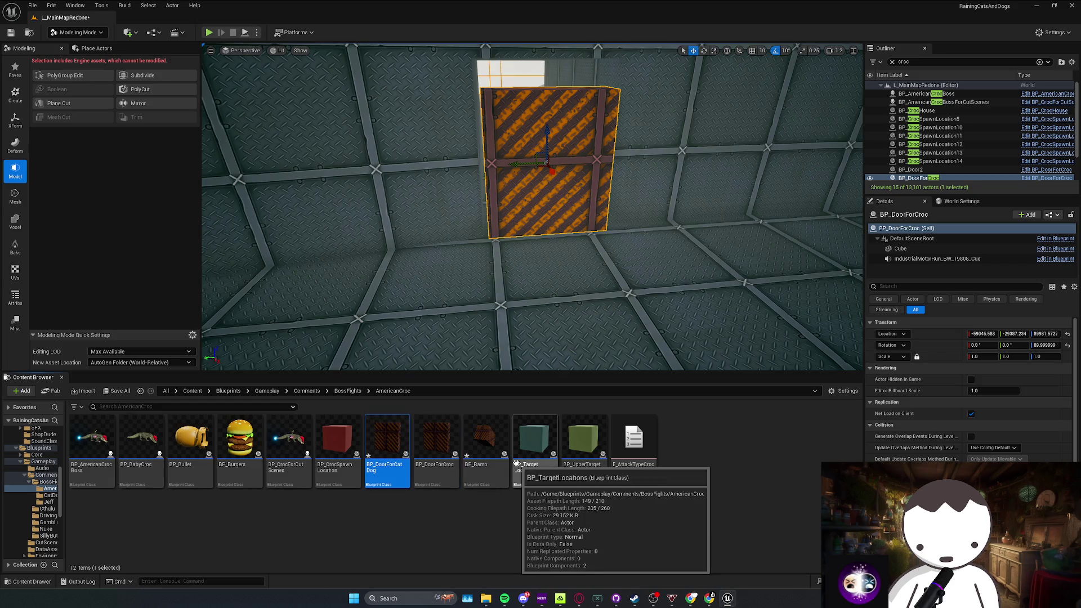
pyautogui.doubleClick(387, 445)
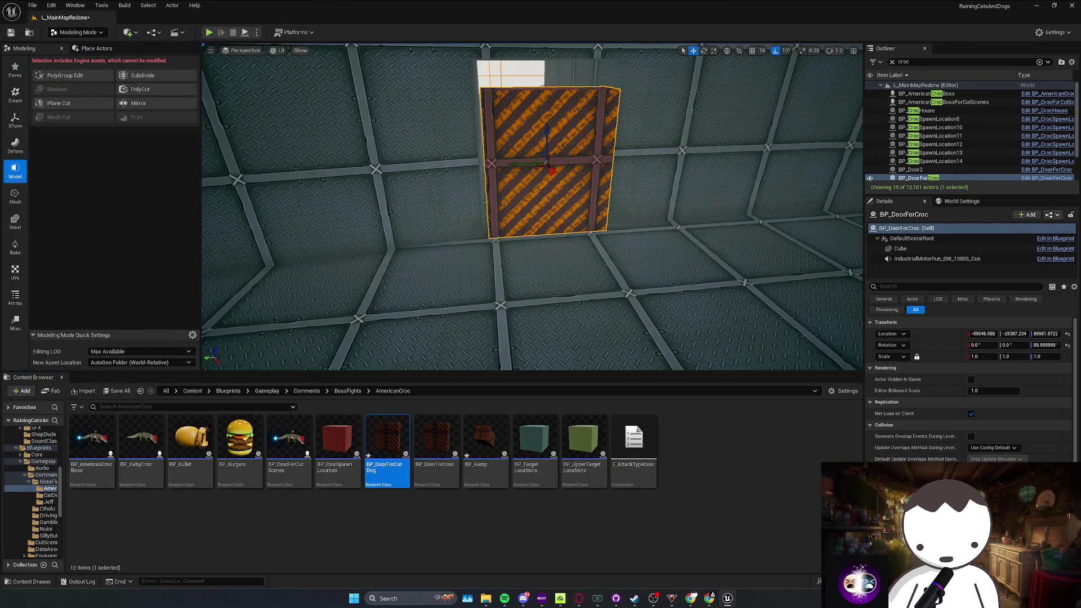
# Step: Replace the door placed in the wall with BP_DoorForCatDog
pyautogui.rightClick(521, 183)
pyautogui.moveTo(574, 253)
pyautogui.click(705, 310)
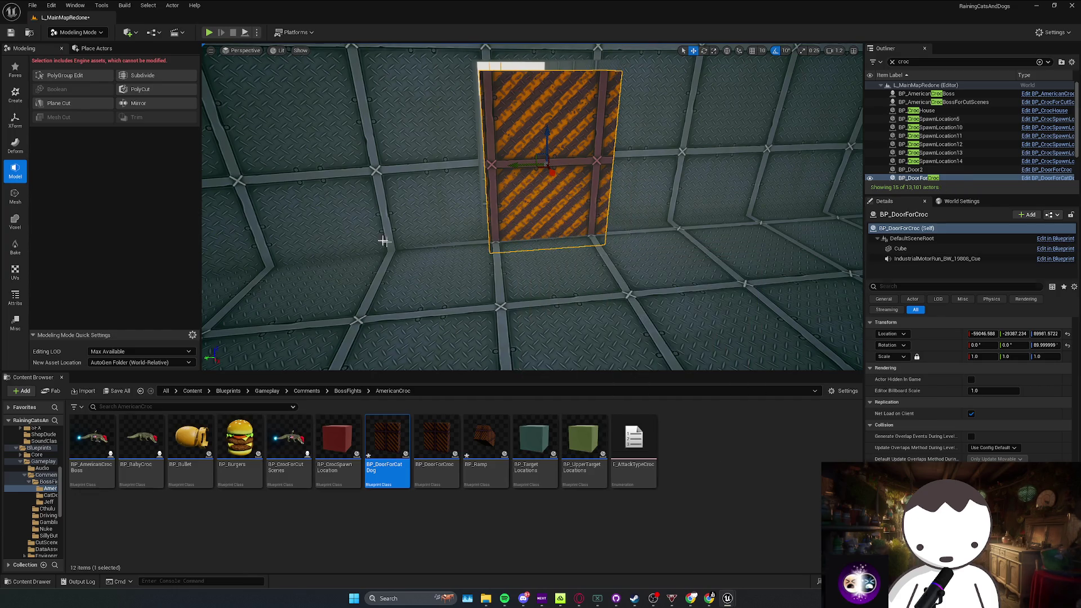
# Step: Nudge the door to about X -59063.4, Y -29390.2 to fit the tunnel opening
pyautogui.moveTo(614, 182)
pyautogui.mouseDown()
pyautogui.moveTo(522, 207)
pyautogui.moveTo(559, 167)
pyautogui.moveTo(535, 192)
pyautogui.moveTo(555, 225)
pyautogui.moveTo(575, 214)
pyautogui.moveTo(497, 248)
pyautogui.mouseUp()
pyautogui.scroll(-1, 558, 225)
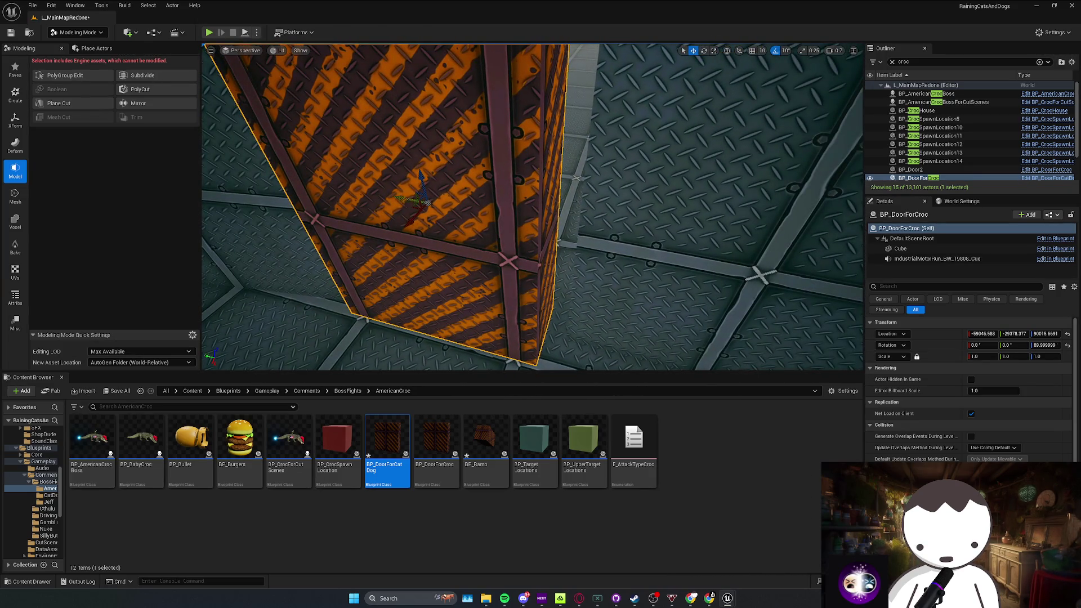
pyautogui.moveTo(421, 198)
pyautogui.mouseDown()
pyautogui.moveTo(444, 210)
pyautogui.moveTo(309, 212)
pyautogui.moveTo(321, 236)
pyautogui.moveTo(310, 225)
pyautogui.moveTo(282, 230)
pyautogui.mouseUp()
# Step: Save L_MainMapRedone and BP_DoorForCatDog, then fly the camera through the door into the foggy arena
pyautogui.click(371, 237)
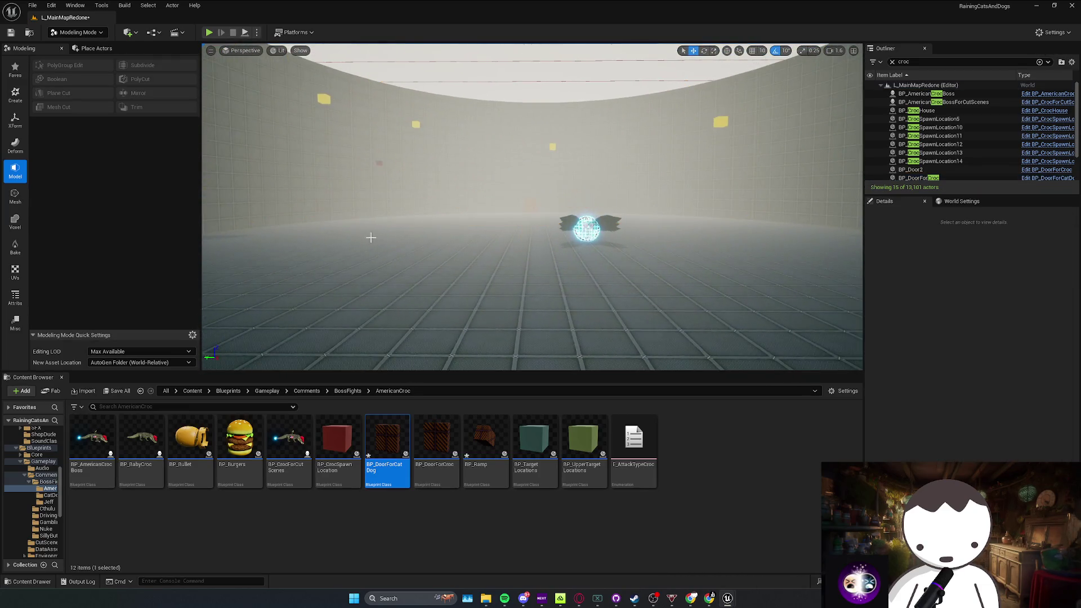
pyautogui.moveTo(366, 239); pyautogui.dragTo(369, 243)
pyautogui.hotkey('ctrl', 's')
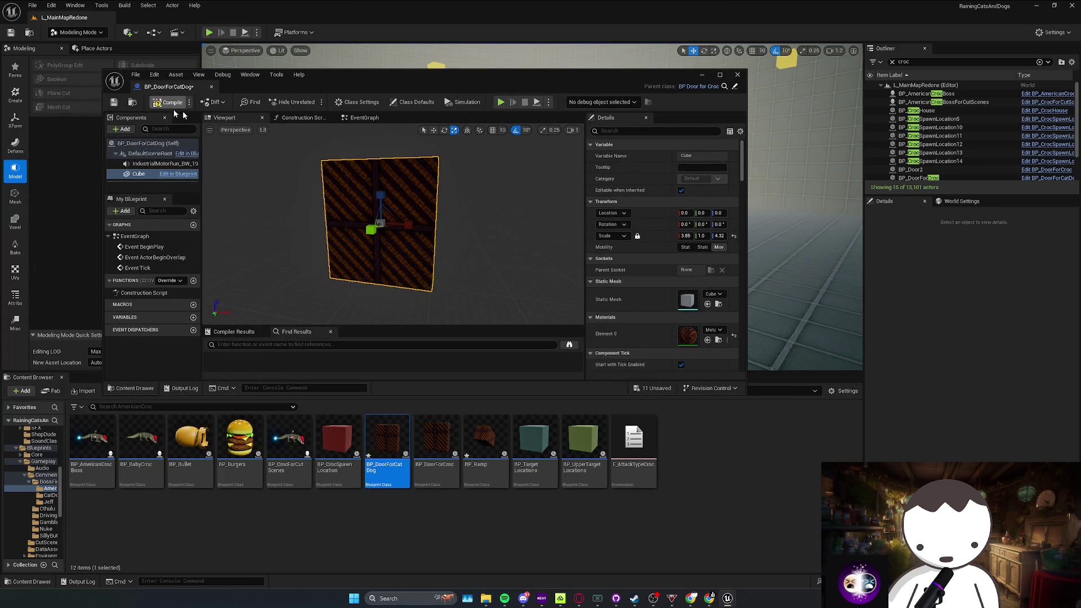
pyautogui.click(220, 28)
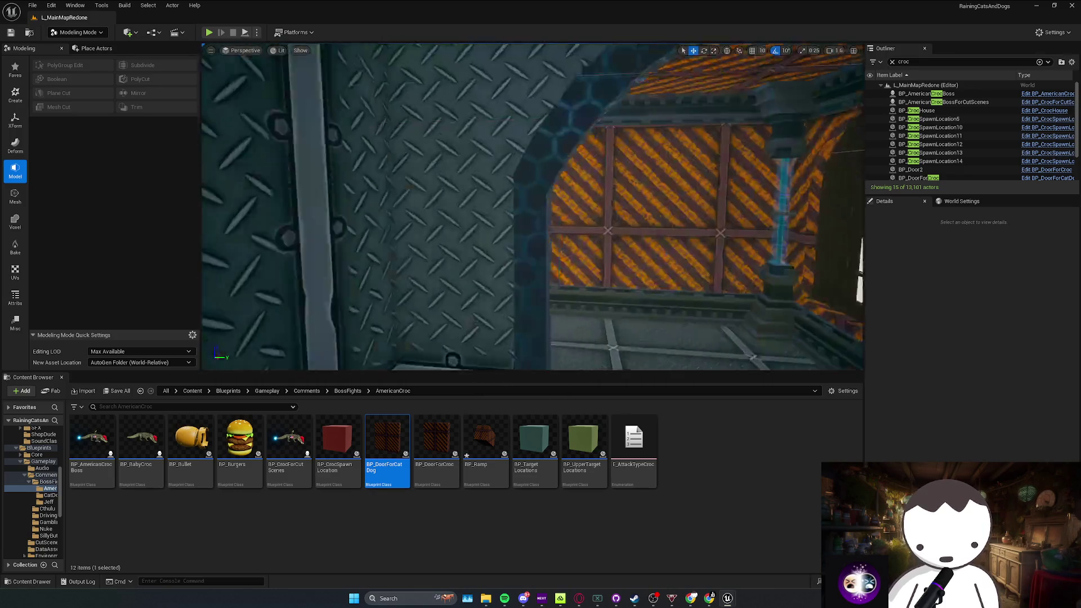
pyautogui.hotkey('ctrl', 's')
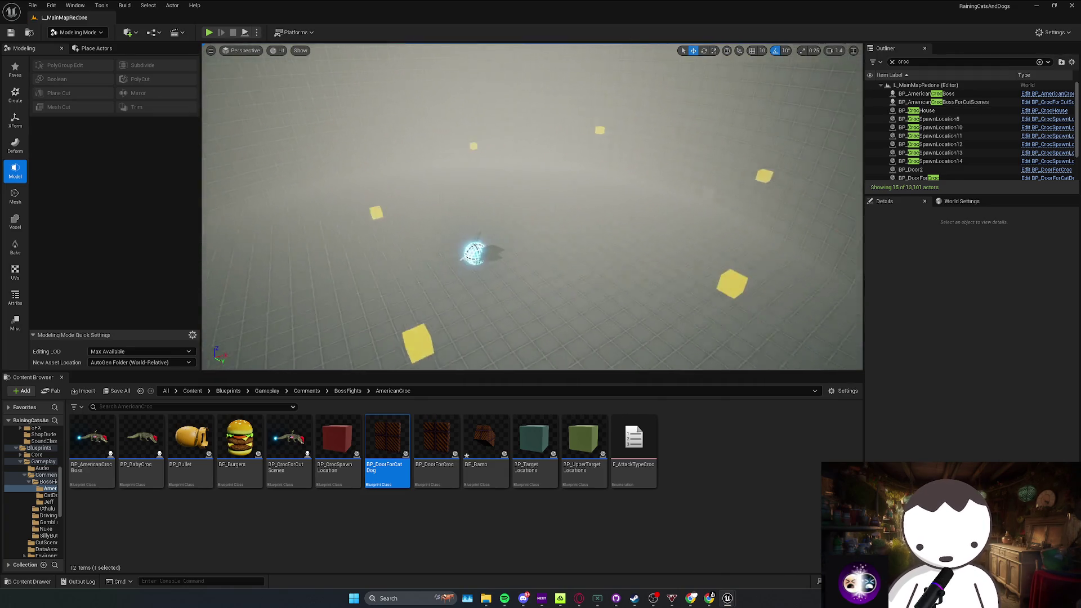
pyautogui.scroll(2, 533, 207)
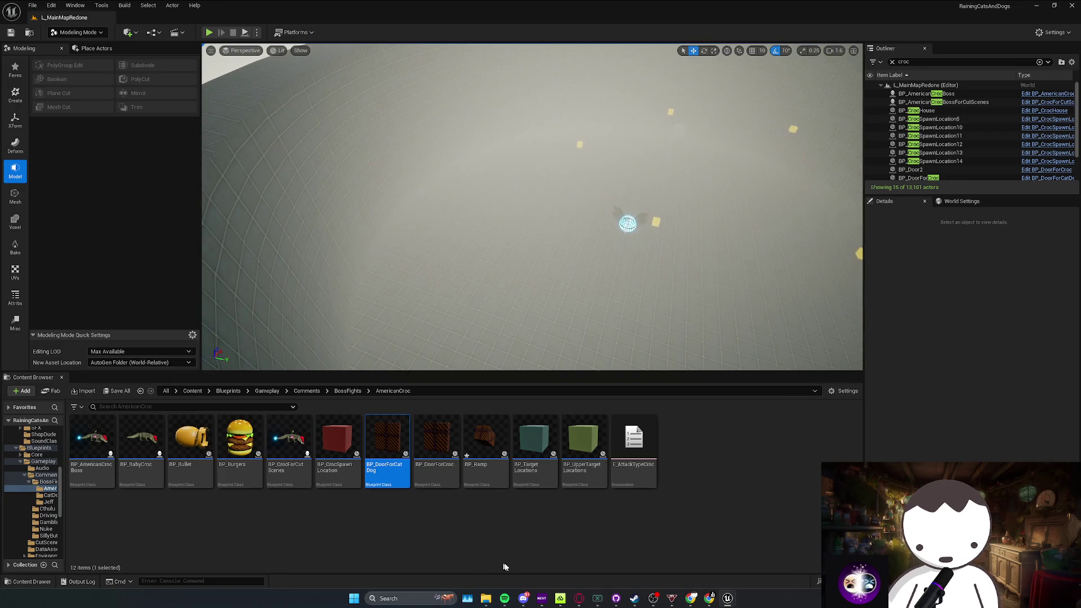
pyautogui.click(505, 598)
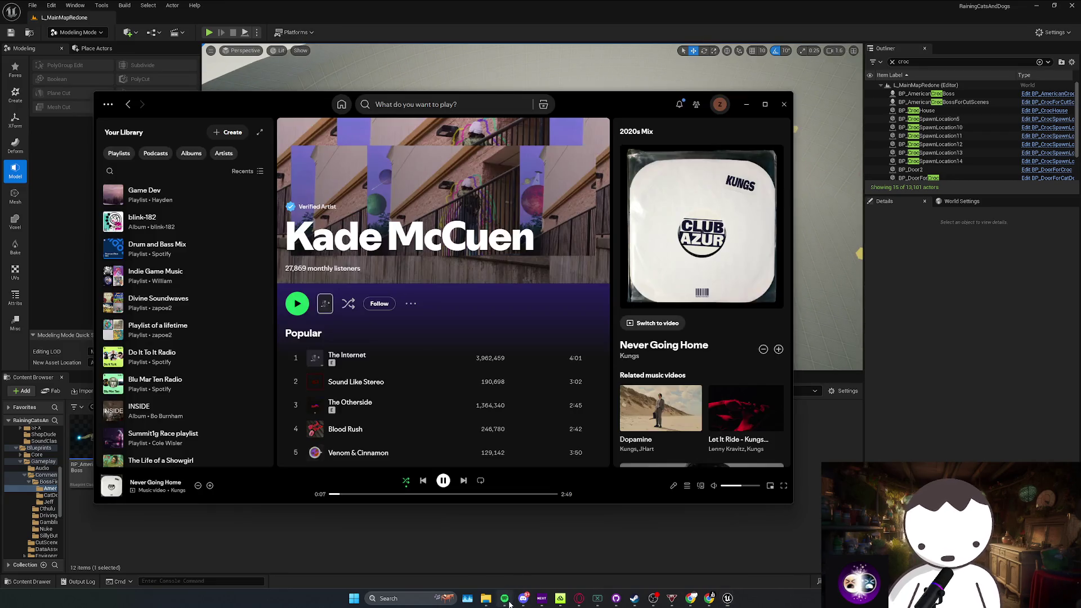
# Step: Skip Spotify to Gorillaz's 'New Gold', hide it, and reposition the Unreal viewport camera
pyautogui.click(463, 480)
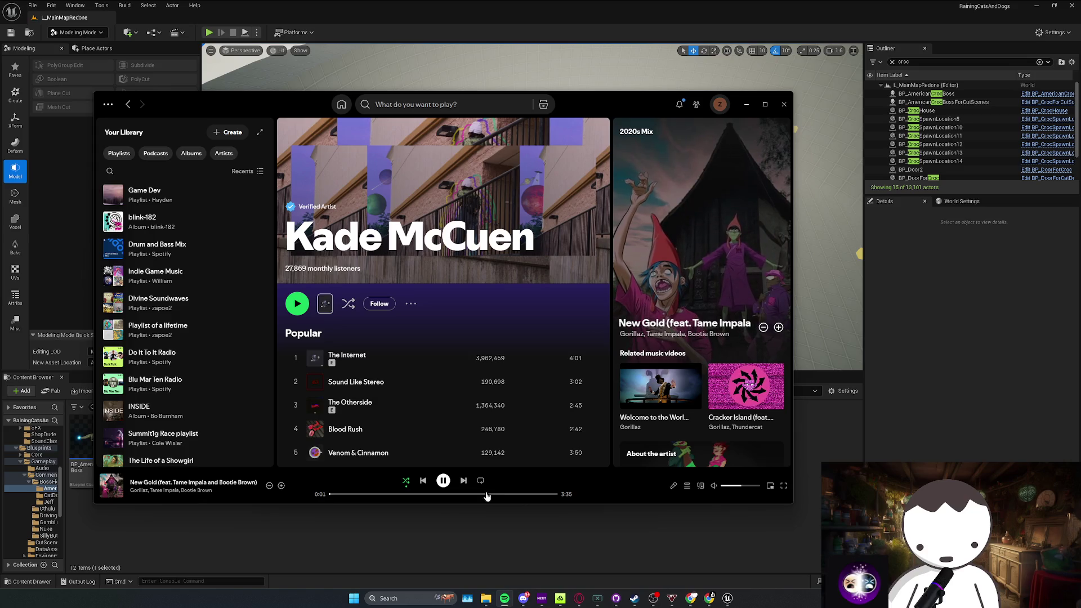
pyautogui.click(505, 598)
pyautogui.click(503, 534)
pyautogui.moveTo(587, 234)
pyautogui.mouseDown()
pyautogui.moveTo(587, 253)
pyautogui.moveTo(587, 234)
pyautogui.mouseUp()
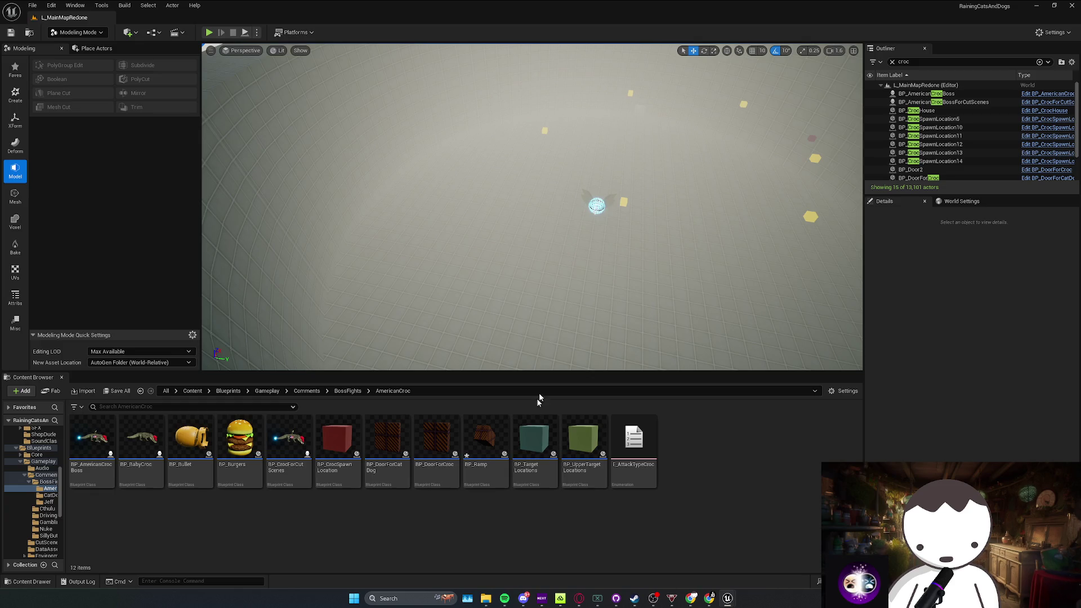
# Step: Launch Adobe Premiere Pro 2025 by searching 'prem' in Windows search
pyautogui.click(440, 601)
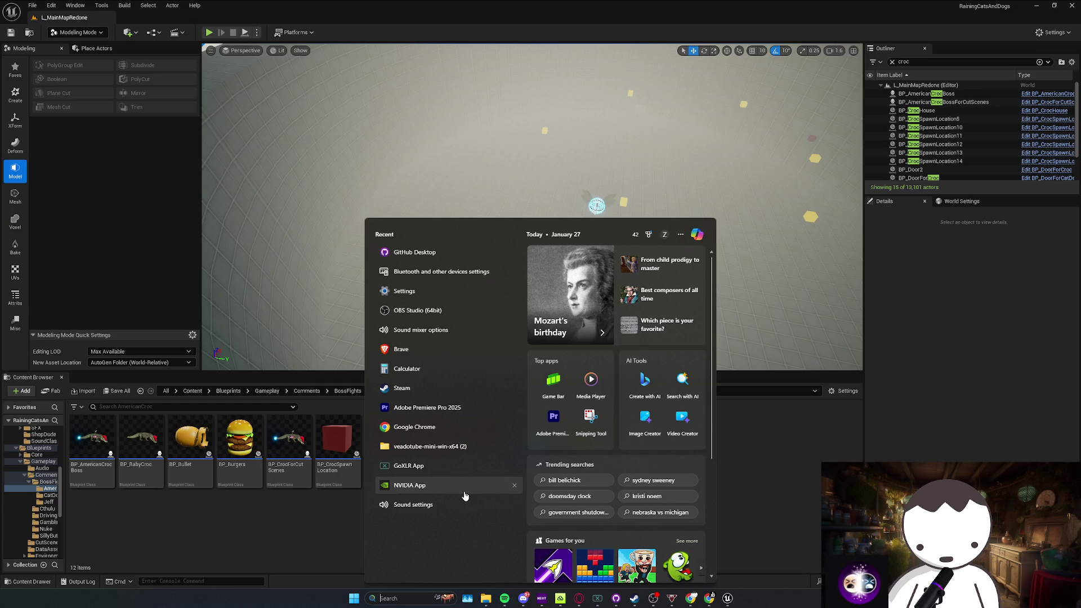
pyautogui.write('prem')
pyautogui.press('Return')
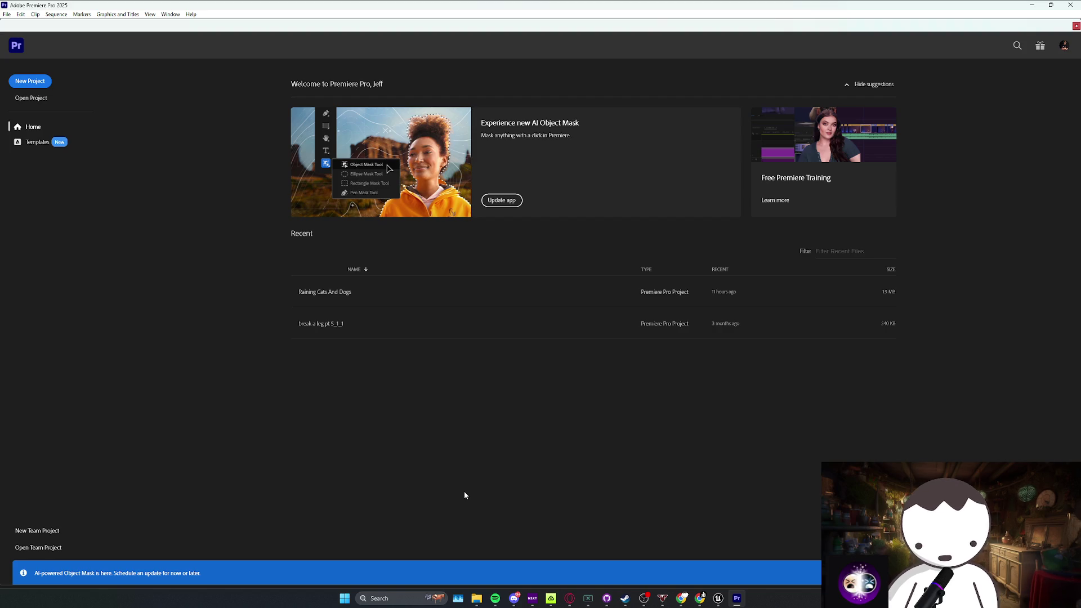
# Step: Open the Raining Cats And Dogs project and browse its project items and Sequences folder
pyautogui.click(443, 291)
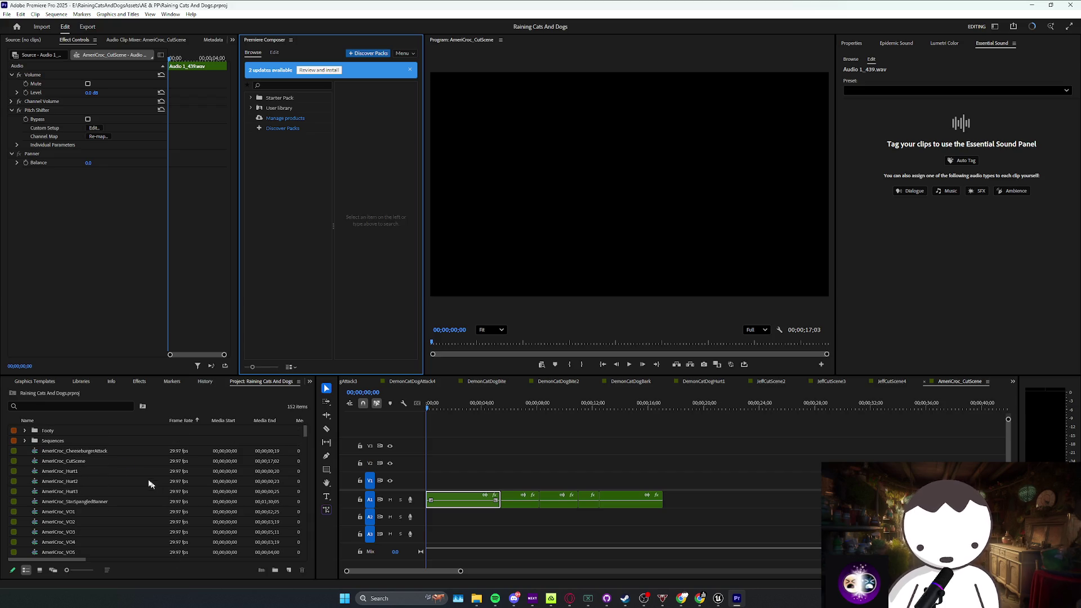
pyautogui.click(62, 556)
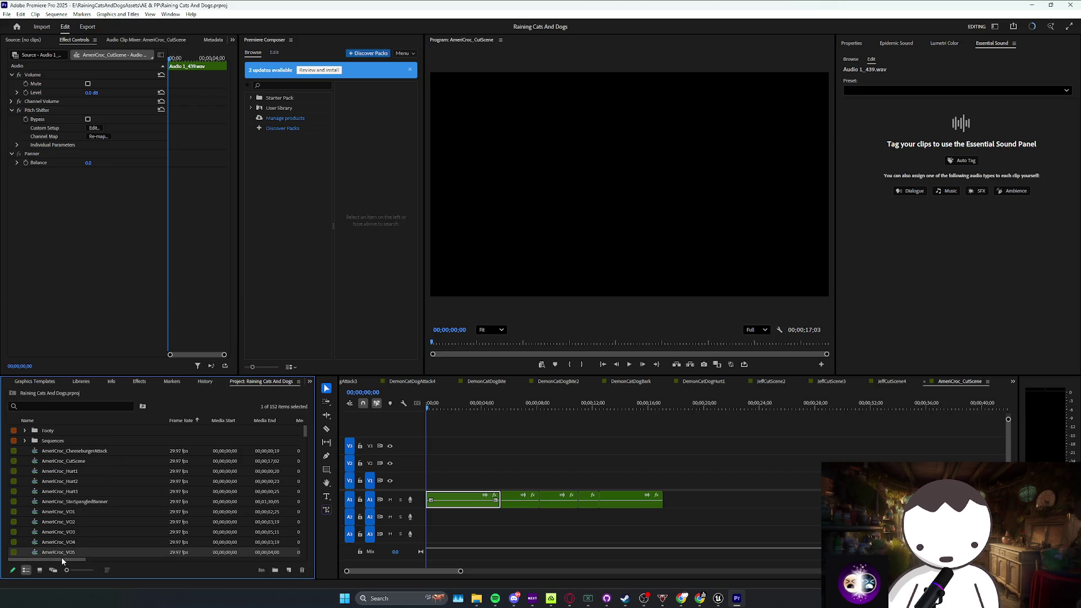
pyautogui.click(169, 510)
pyautogui.click(170, 503)
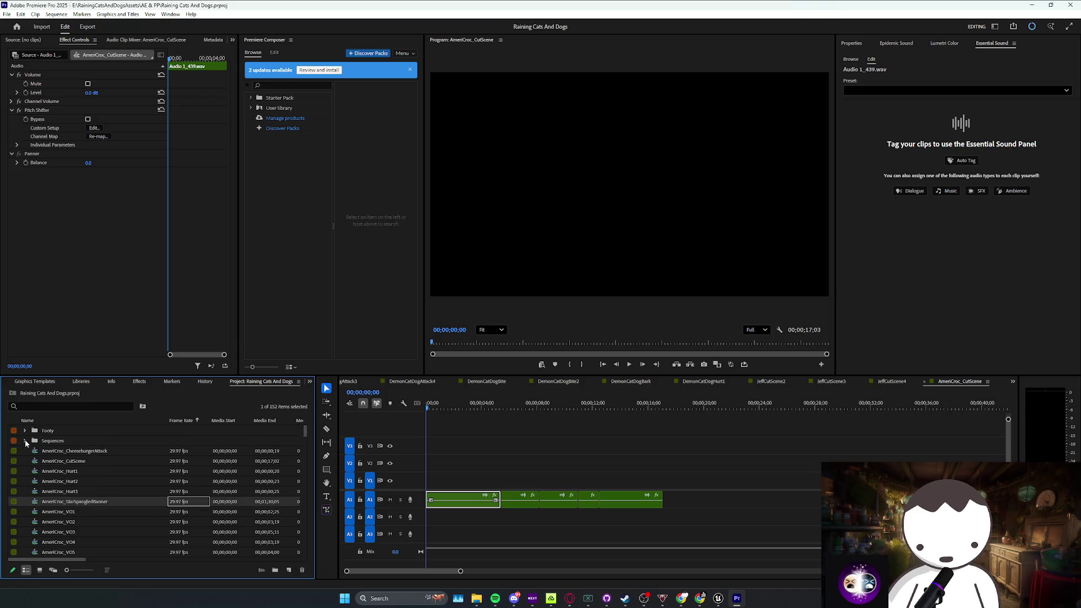
pyautogui.click(25, 441)
pyautogui.click(24, 442)
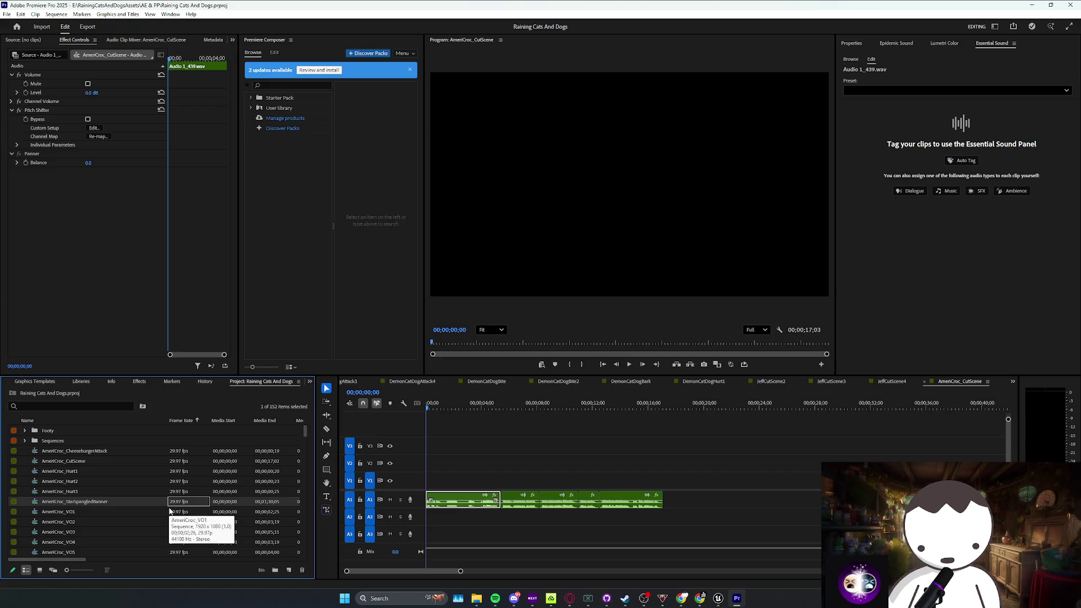
pyautogui.scroll(-5, 153, 502)
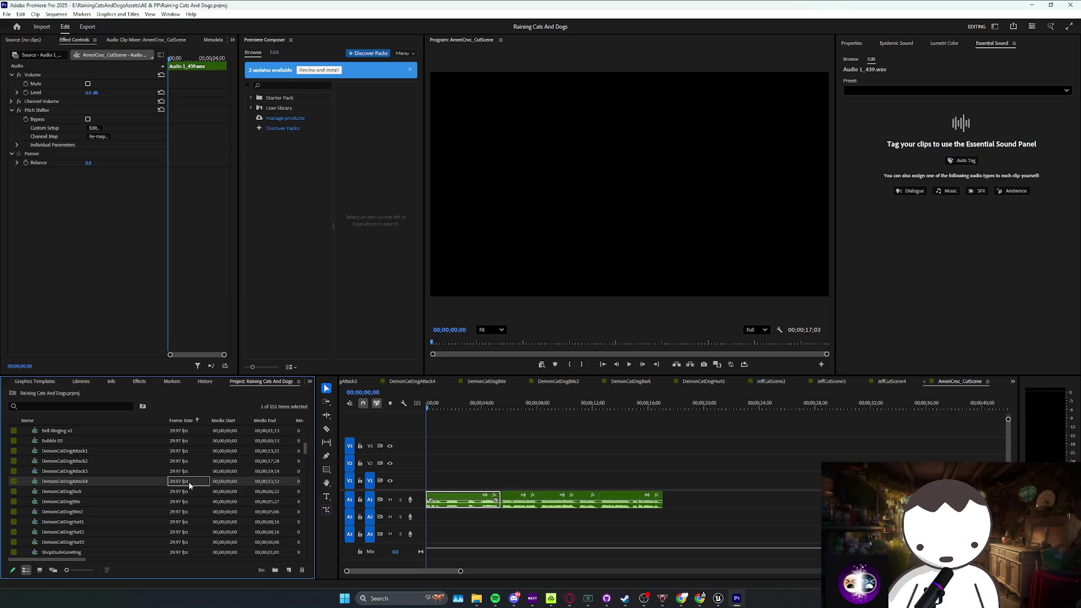
# Step: Duplicate DemonCatDogAttack4 as DemonCatDogCutScene, open it in the timeline, and save
pyautogui.hotkey('ctrl', 'c')
pyautogui.hotkey('ctrl', 'v')
pyautogui.click(71, 493)
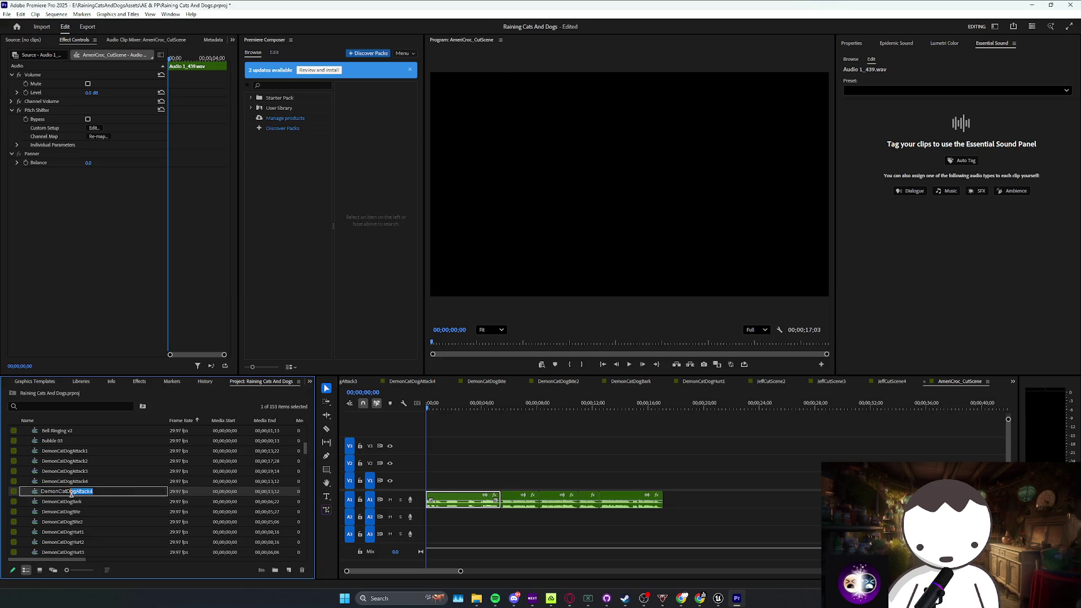
pyautogui.press('BackSpace')
pyautogui.press('BackSpace')
pyautogui.write('CutScene')
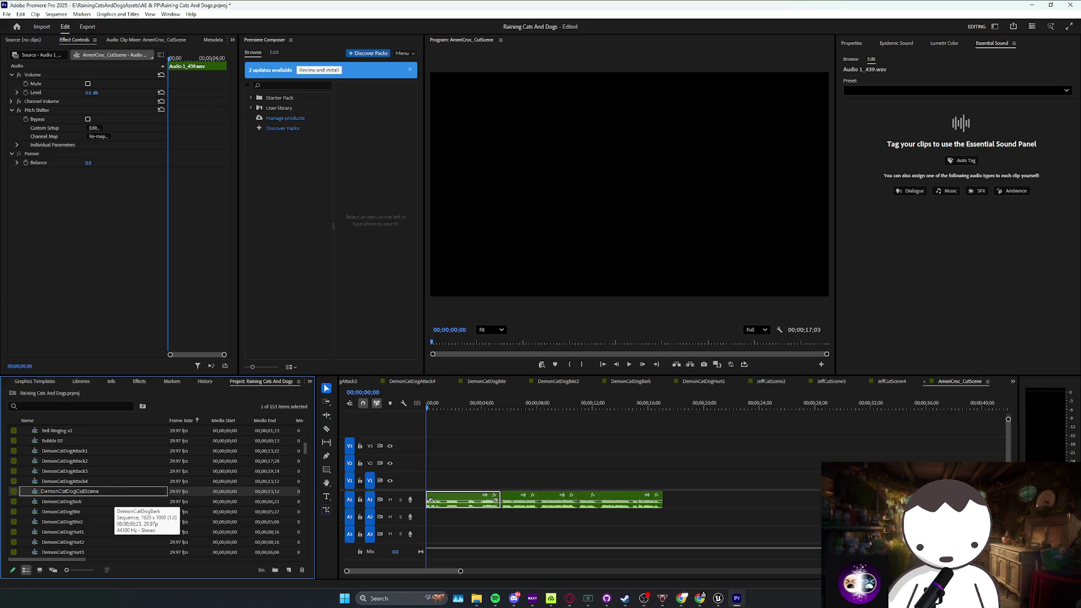
pyautogui.press('Tab')
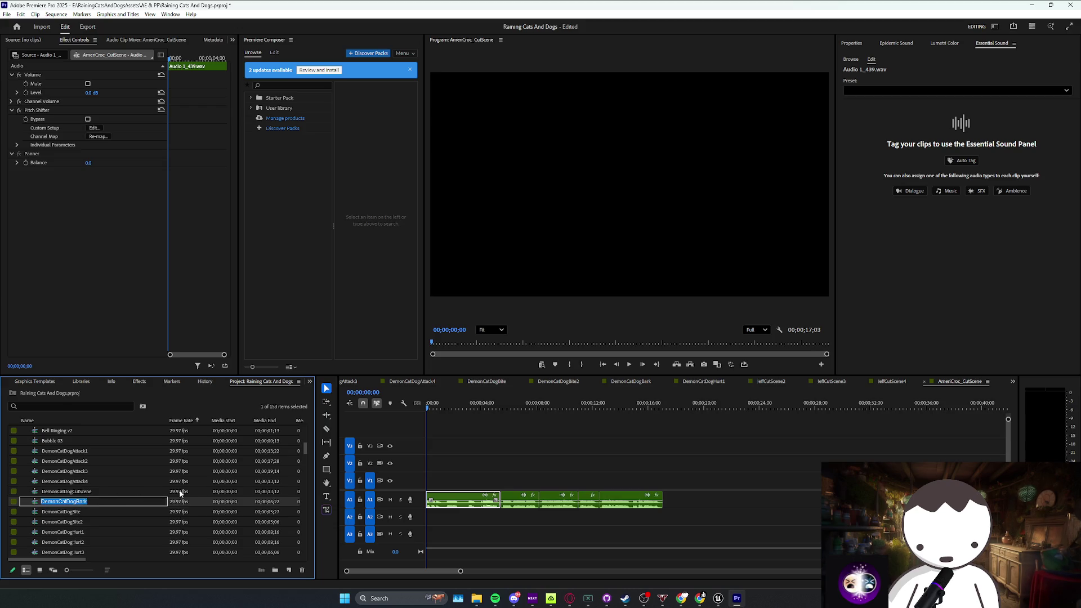
pyautogui.doubleClick(180, 492)
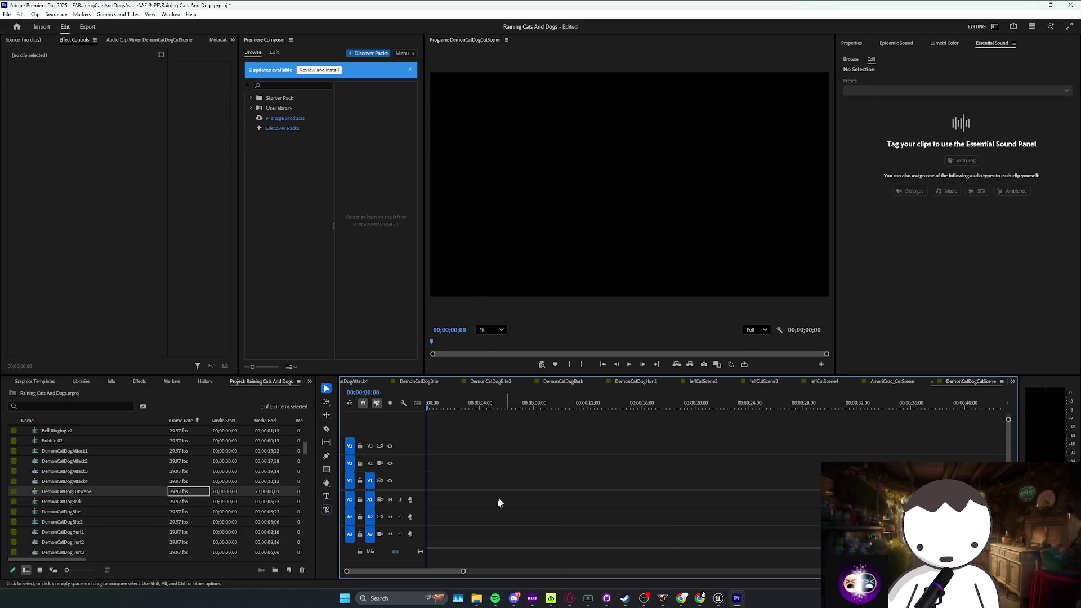
pyautogui.hotkey('ctrl', 's')
pyautogui.press('=')
pyautogui.hotkey('ctrl', 's')
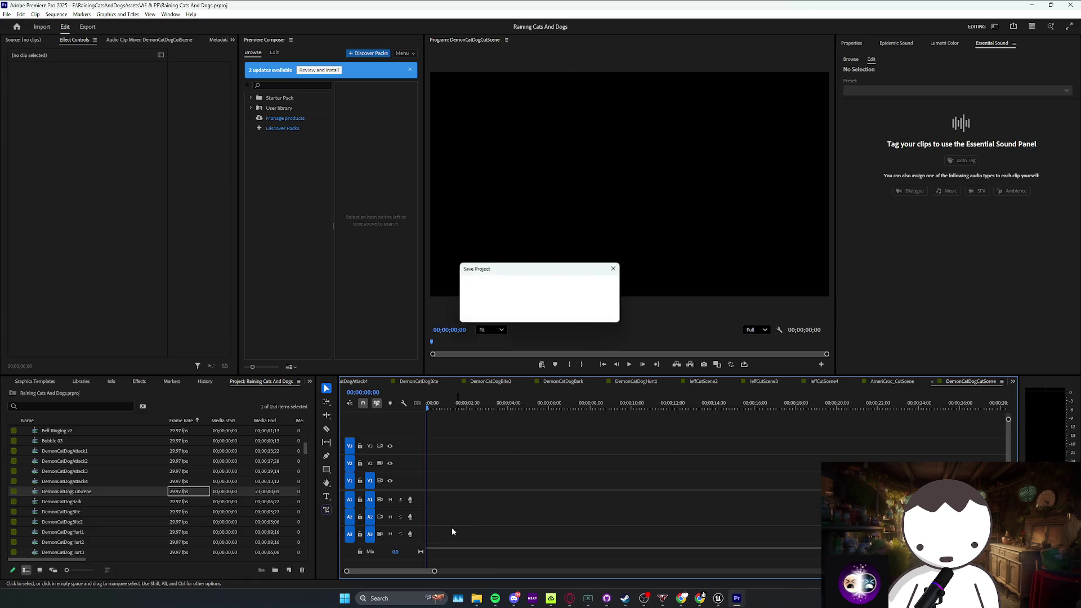
# Step: Search Envato sound effects for 'horror' and preview the first two results
pyautogui.moveTo(700, 598)
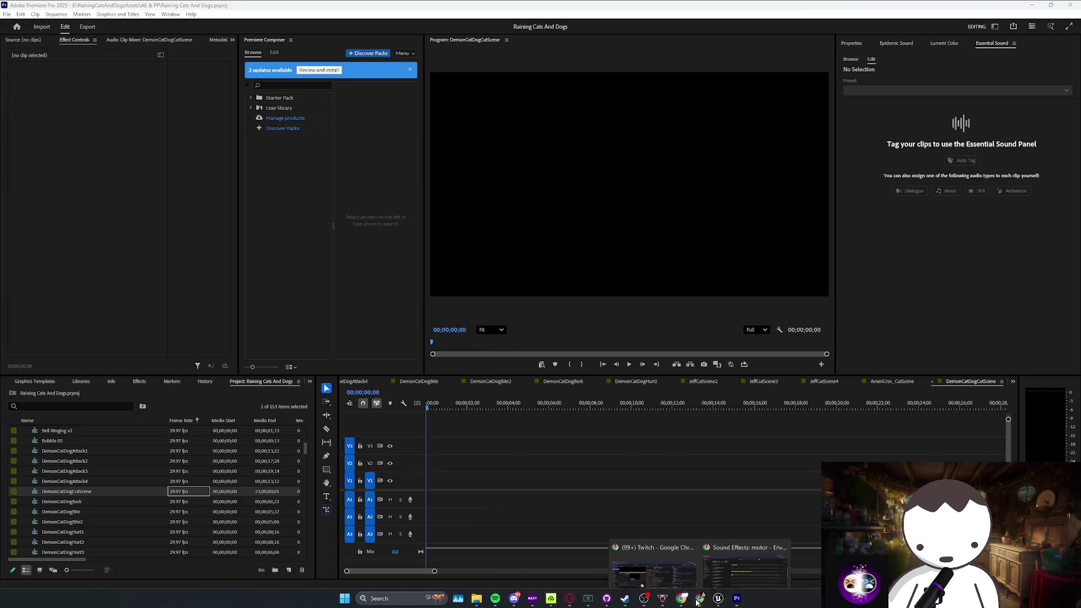
pyautogui.click(735, 562)
pyautogui.write('horror')
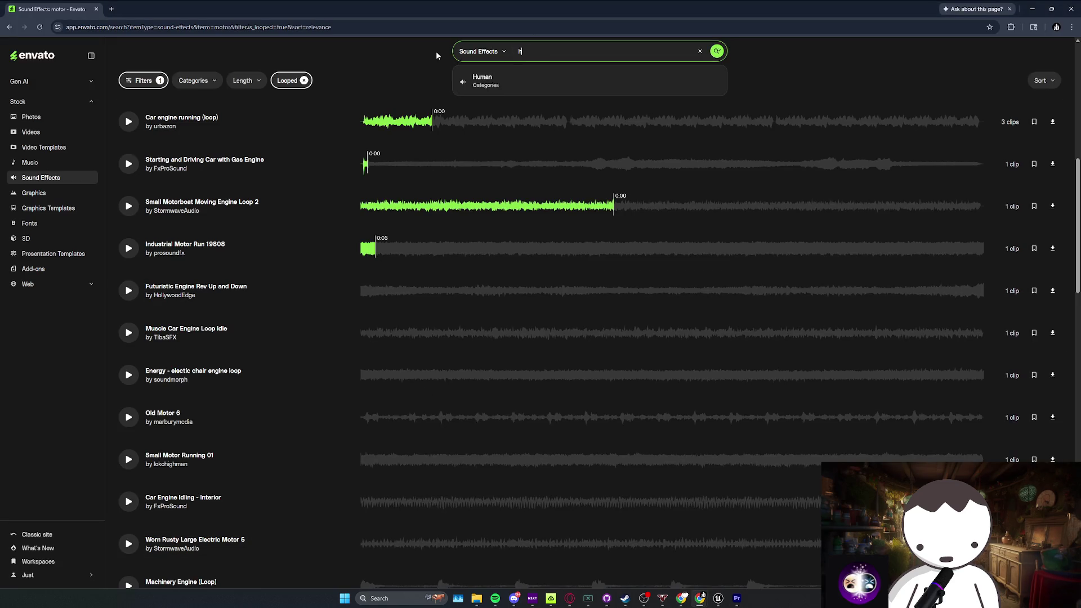
pyautogui.press('Return')
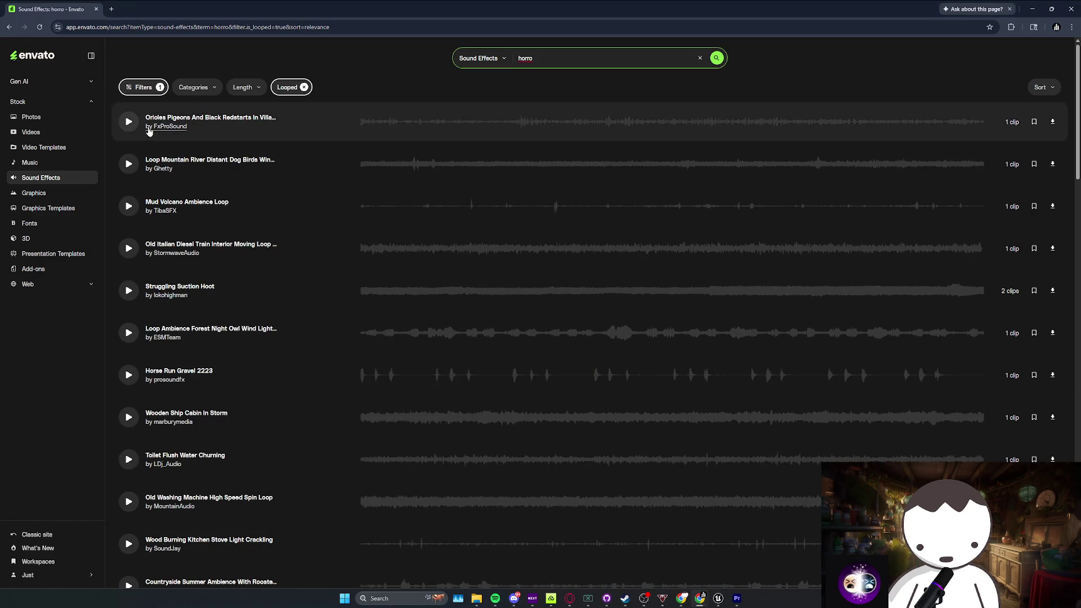
pyautogui.click(128, 121)
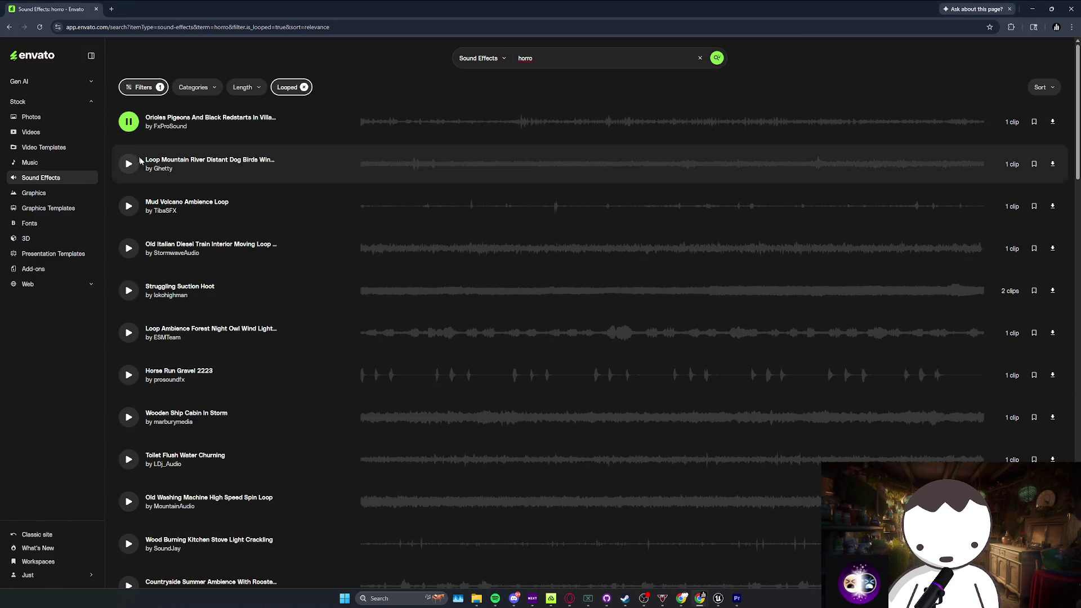
pyautogui.click(129, 165)
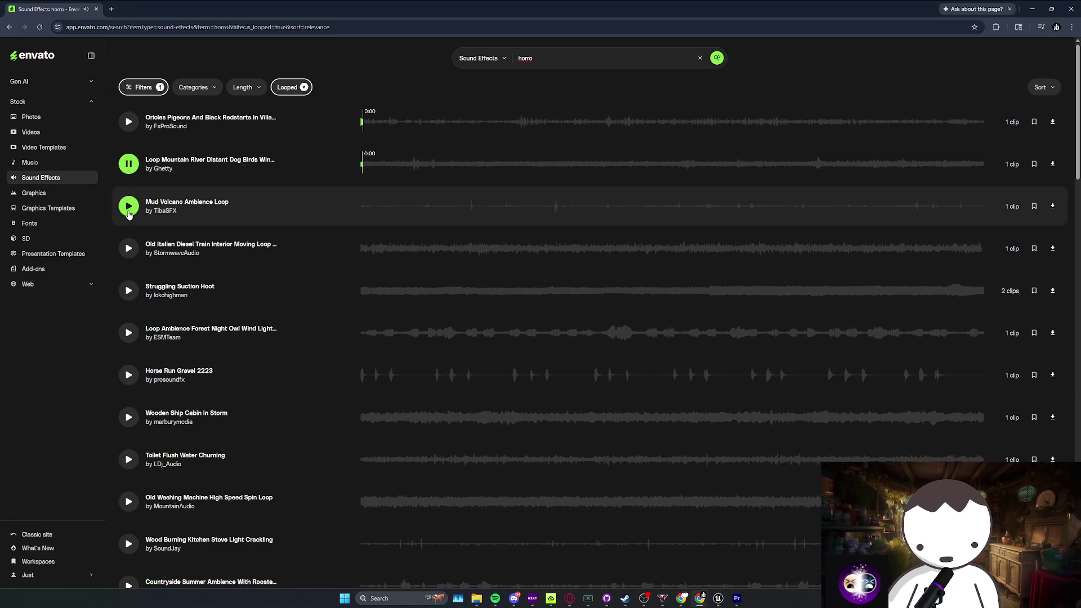
# Step: Remove the Looped filter and preview the reloaded sound effect results
pyautogui.click(304, 87)
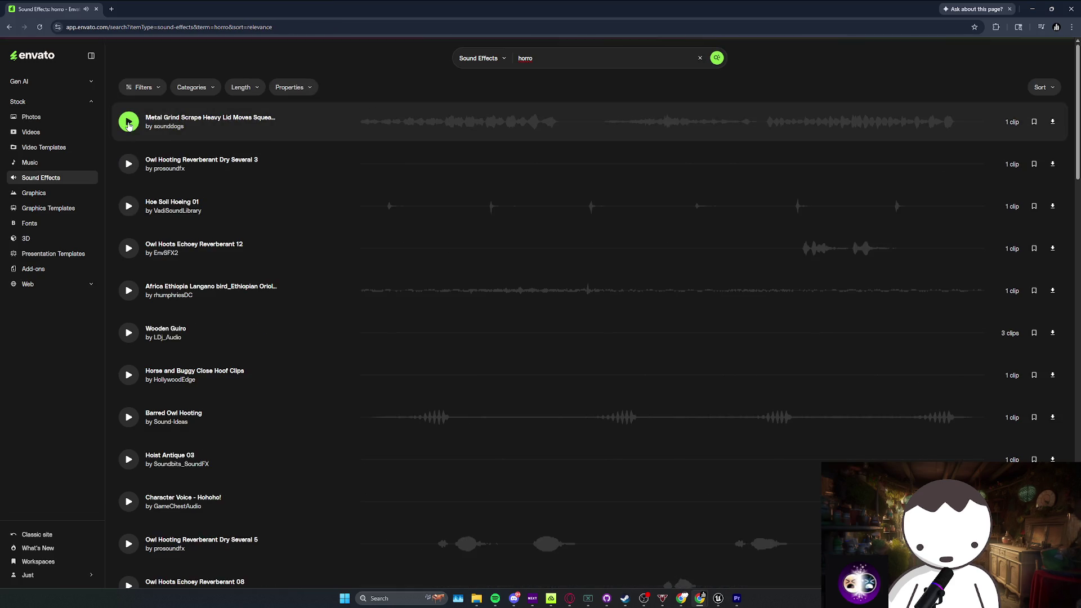
pyautogui.click(129, 123)
pyautogui.click(128, 168)
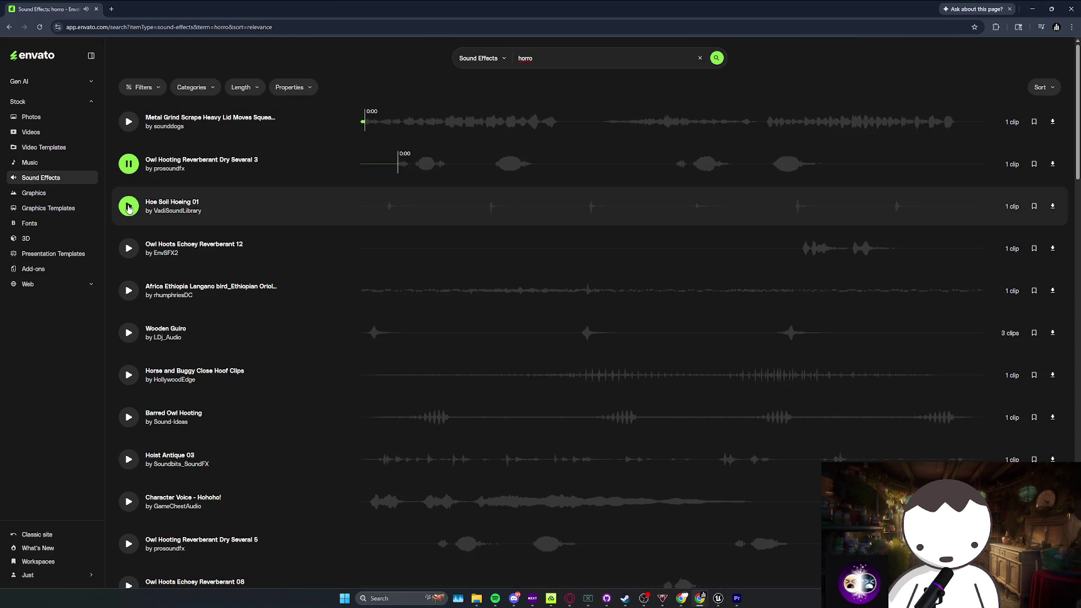
pyautogui.click(129, 207)
pyautogui.scroll(-1, 133, 216)
pyautogui.click(129, 248)
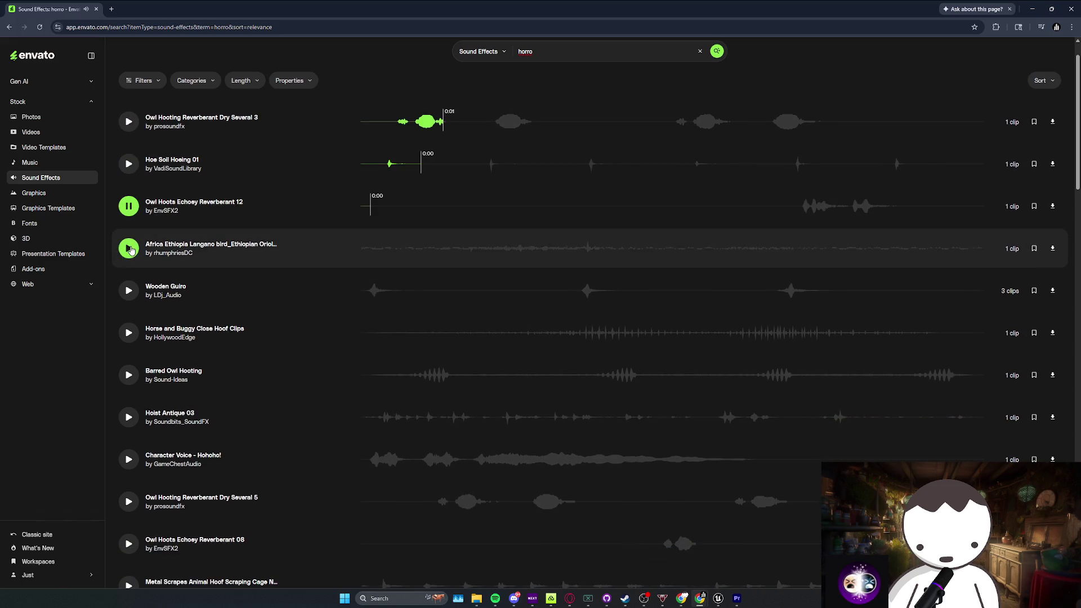
pyautogui.click(128, 290)
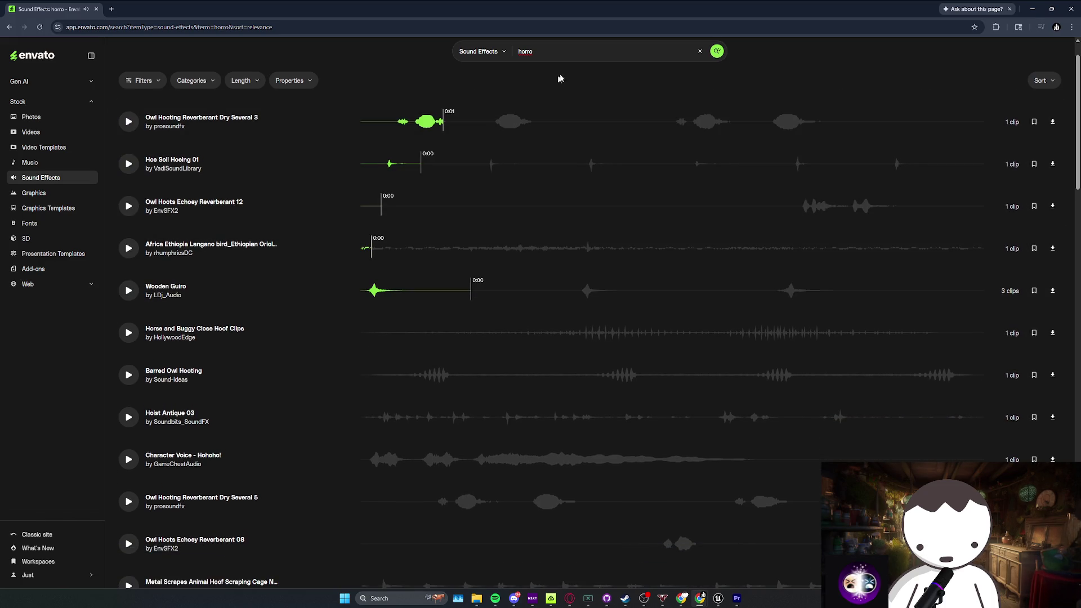
# Step: Preview the Horror Somewhere, Staba Atmosphere, Fear, Tones and Shock Appearance sounds
pyautogui.click(502, 54)
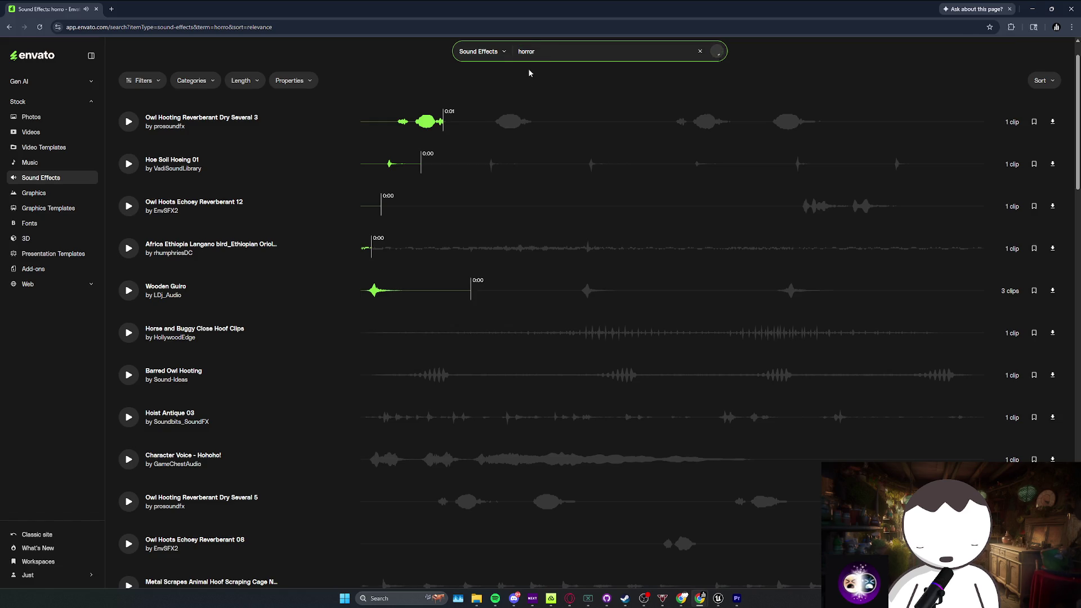
pyautogui.click(128, 121)
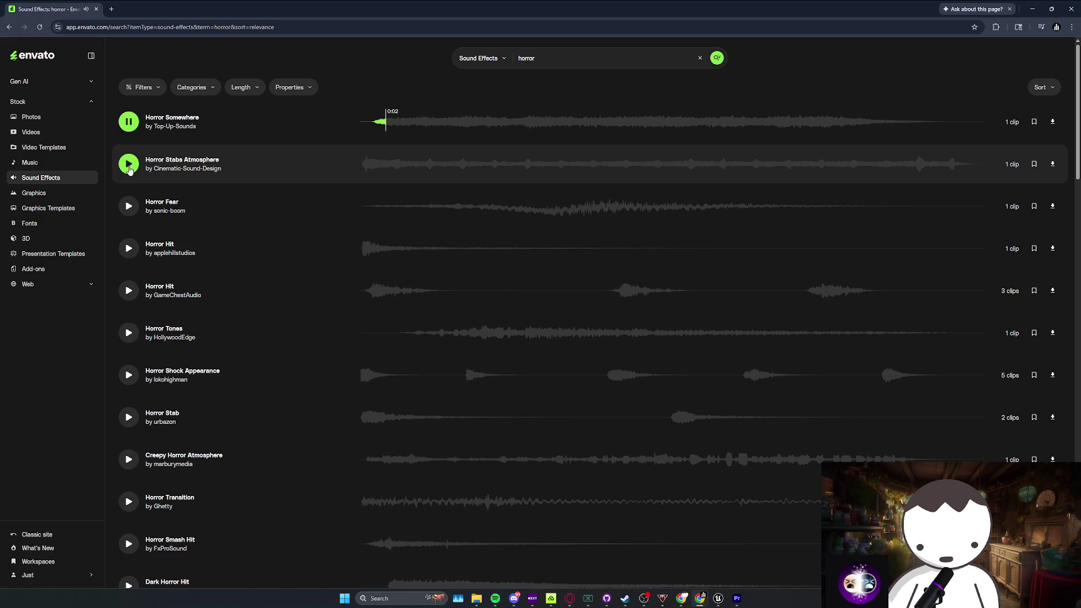
pyautogui.click(130, 165)
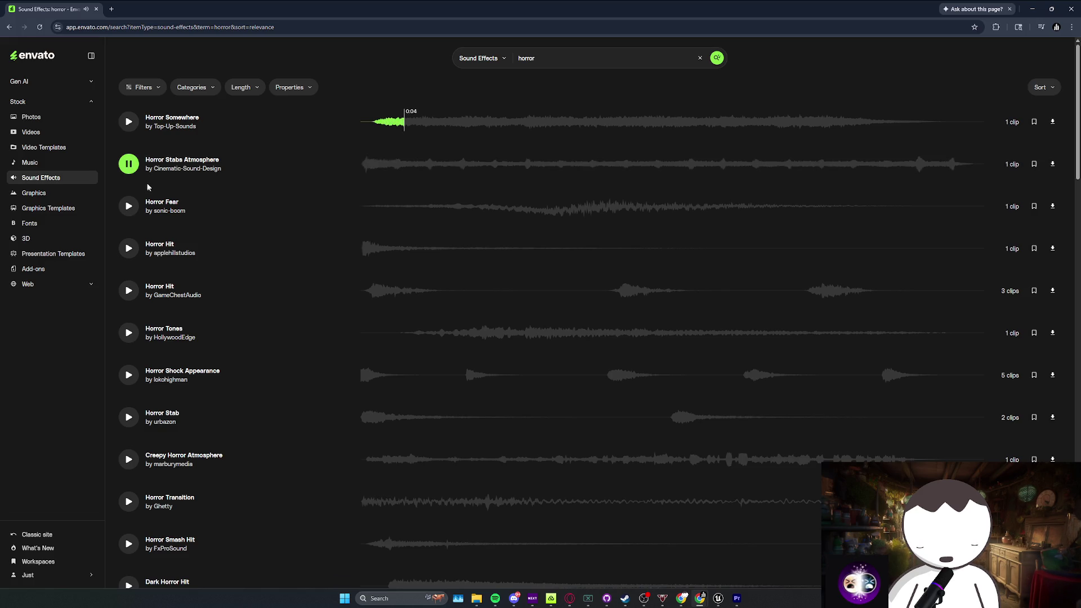
pyautogui.click(131, 206)
pyautogui.scroll(-1, 138, 204)
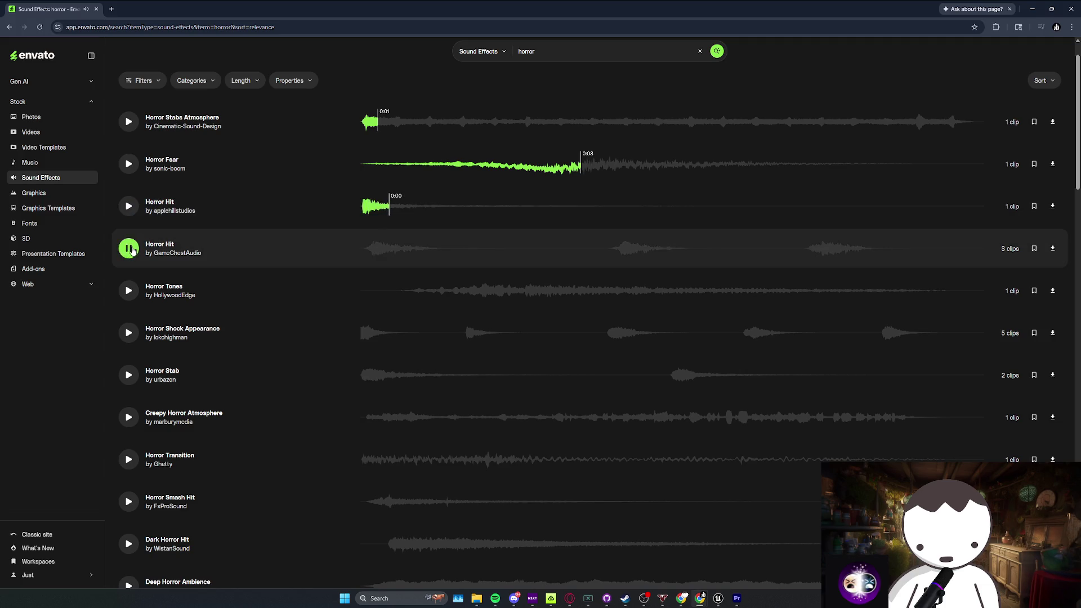
pyautogui.click(129, 290)
pyautogui.scroll(-1, 130, 293)
pyautogui.click(130, 292)
pyautogui.scroll(-1, 129, 293)
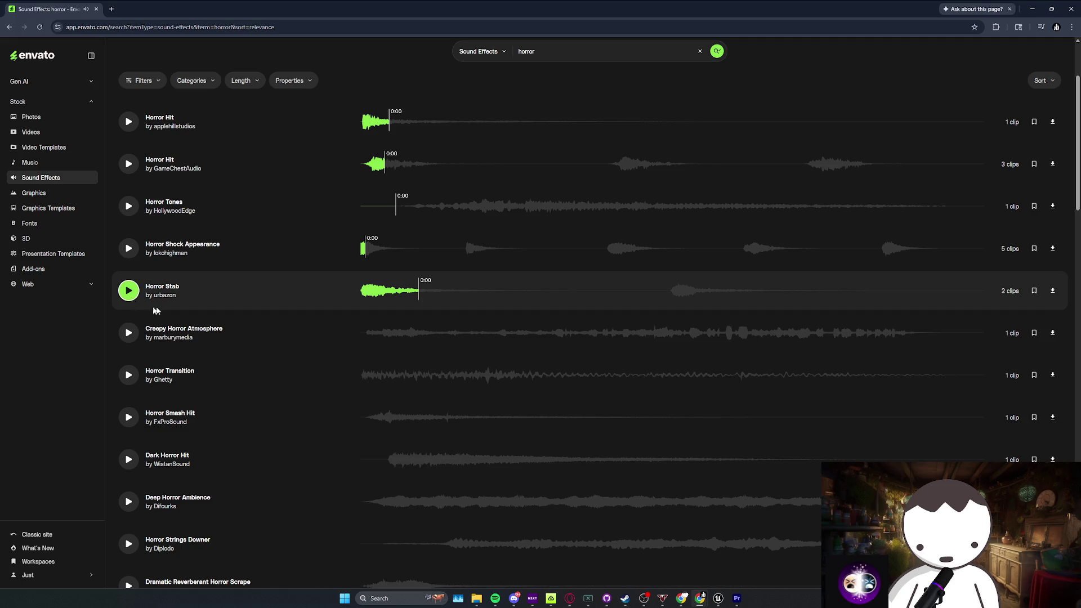
pyautogui.click(53, 164)
# Step: Search Envato Music for 'horror', then play and stop the first Horror track
pyautogui.click(541, 59)
pyautogui.write('horr')
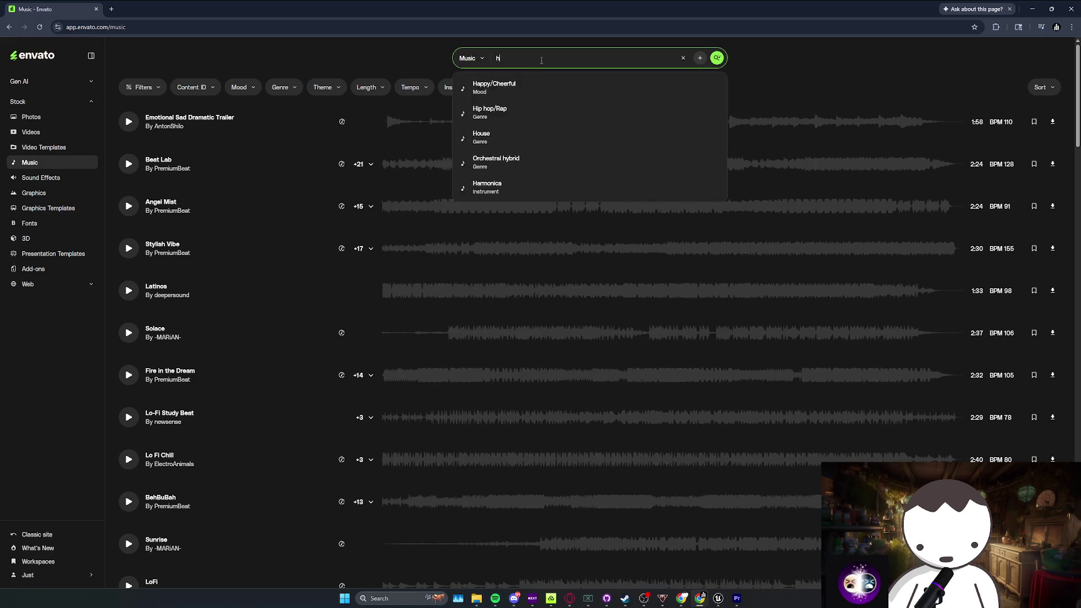
pyautogui.press('Return')
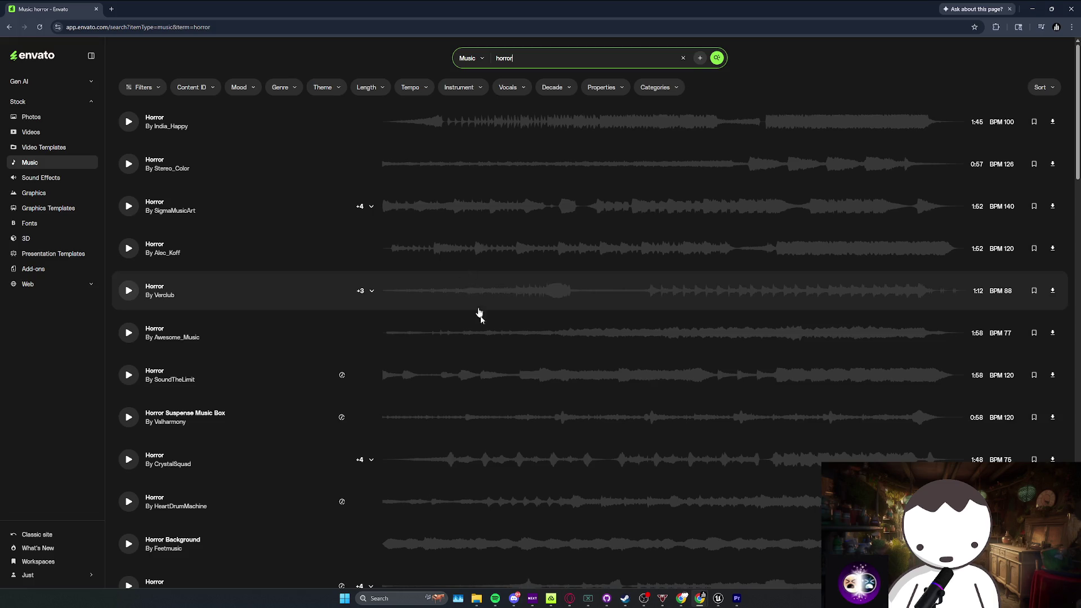
pyautogui.click(129, 122)
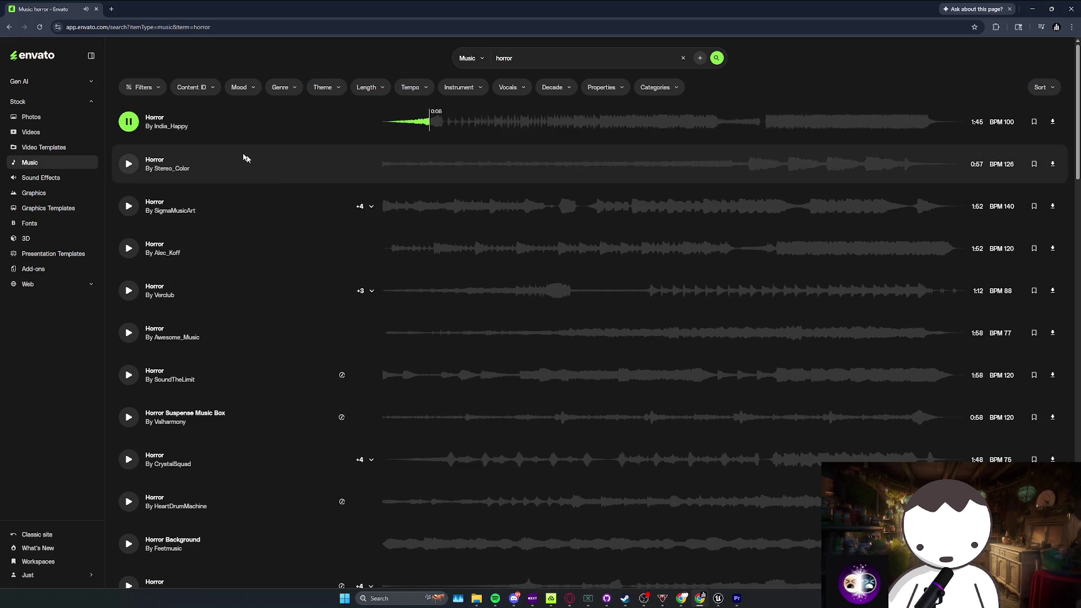
pyautogui.click(130, 121)
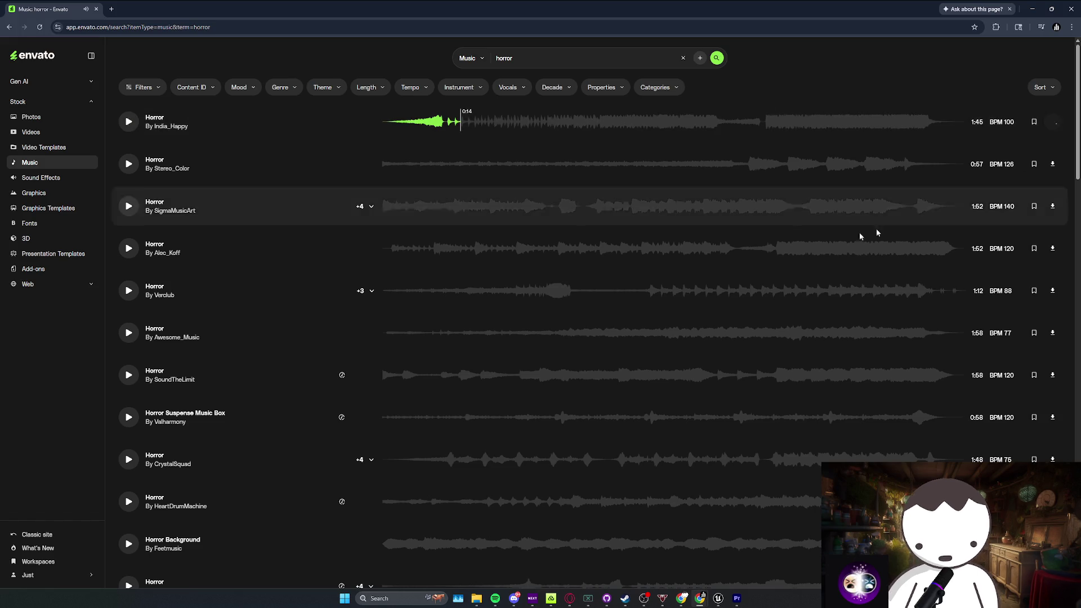
pyautogui.click(737, 598)
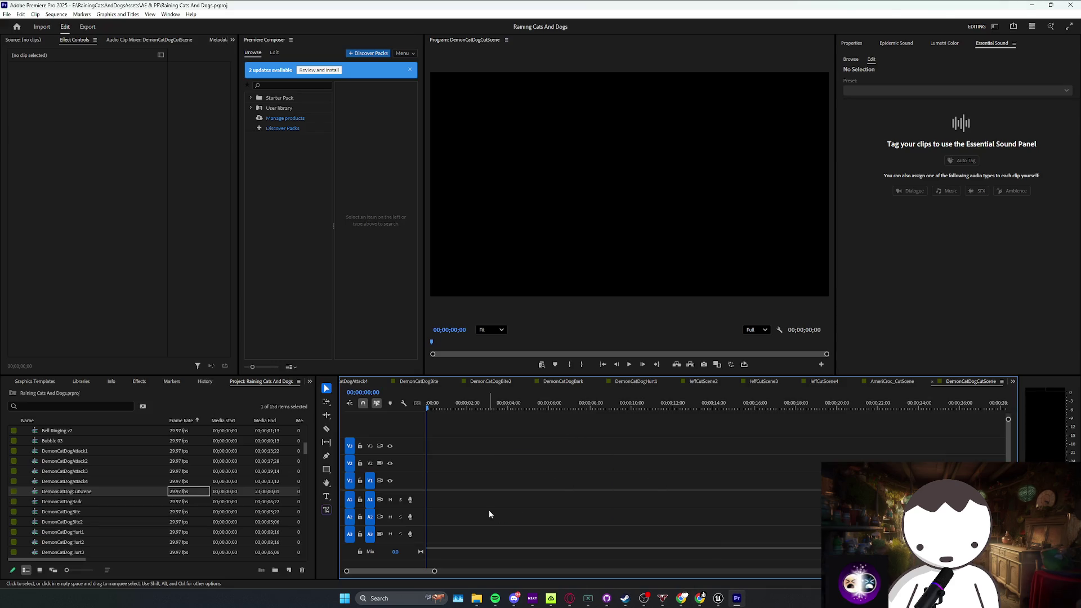
# Step: Extract all files from the horror zip in the Downloads folder
pyautogui.moveTo(477, 600)
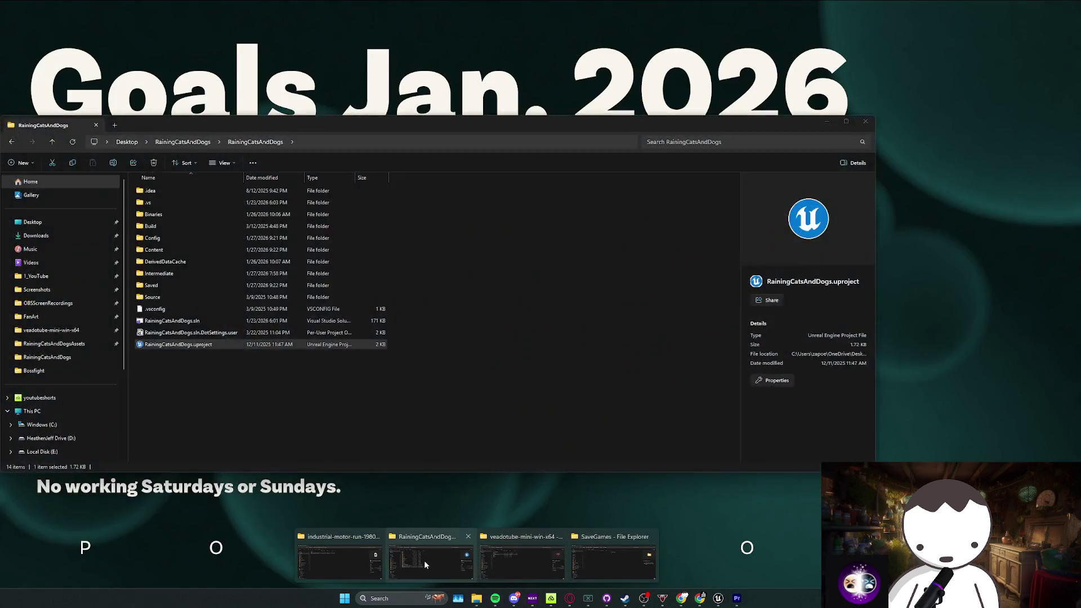
pyautogui.click(498, 552)
pyautogui.click(59, 232)
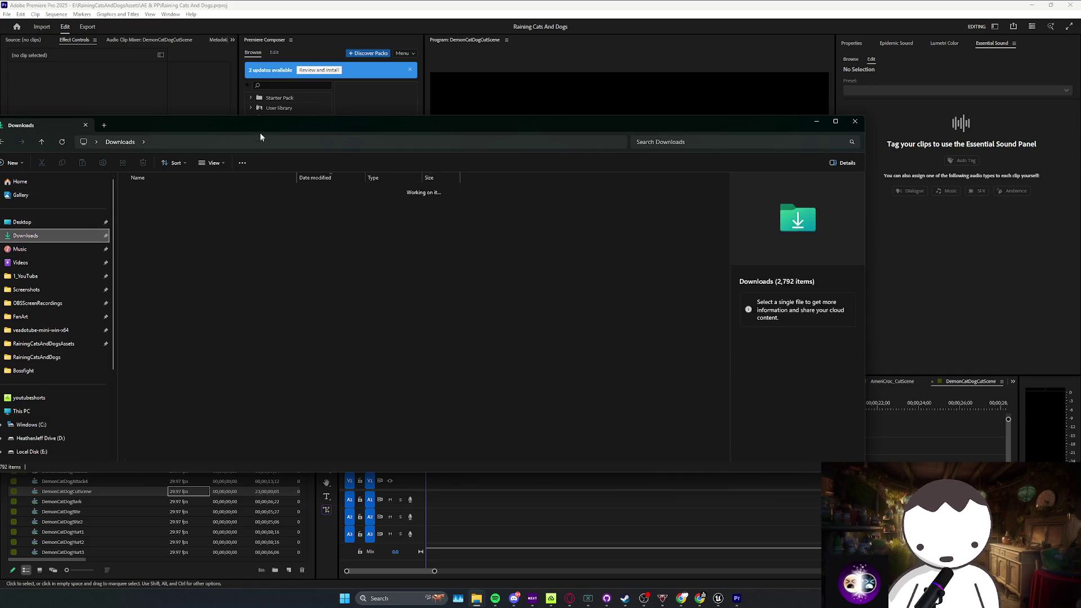
pyautogui.moveTo(881, 386); pyautogui.dragTo(881, 125)
pyautogui.click(361, 147)
pyautogui.rightClick(360, 146)
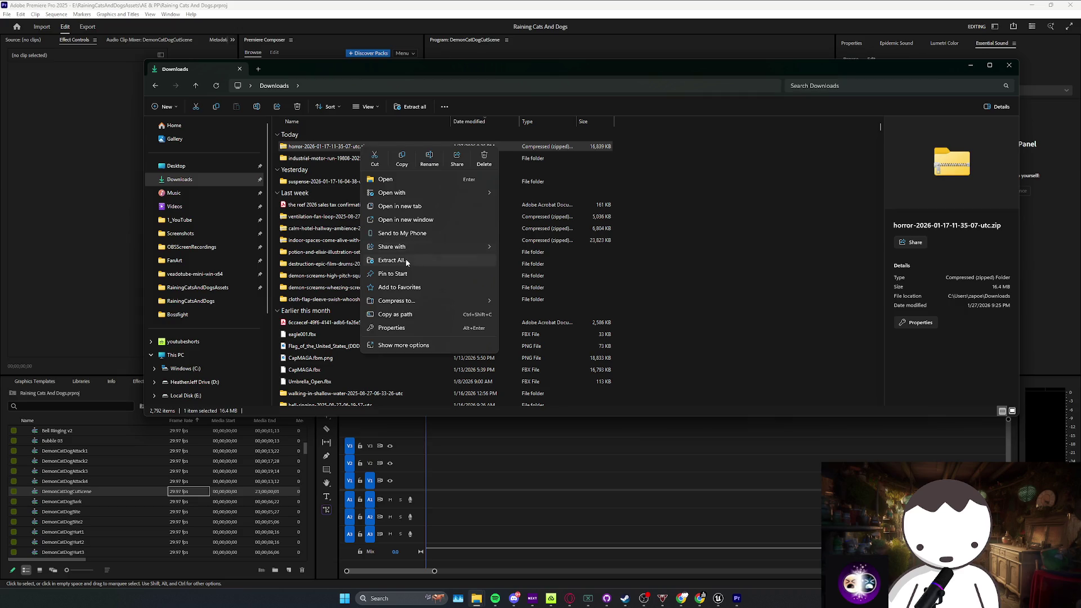
pyautogui.click(405, 254)
pyautogui.click(611, 377)
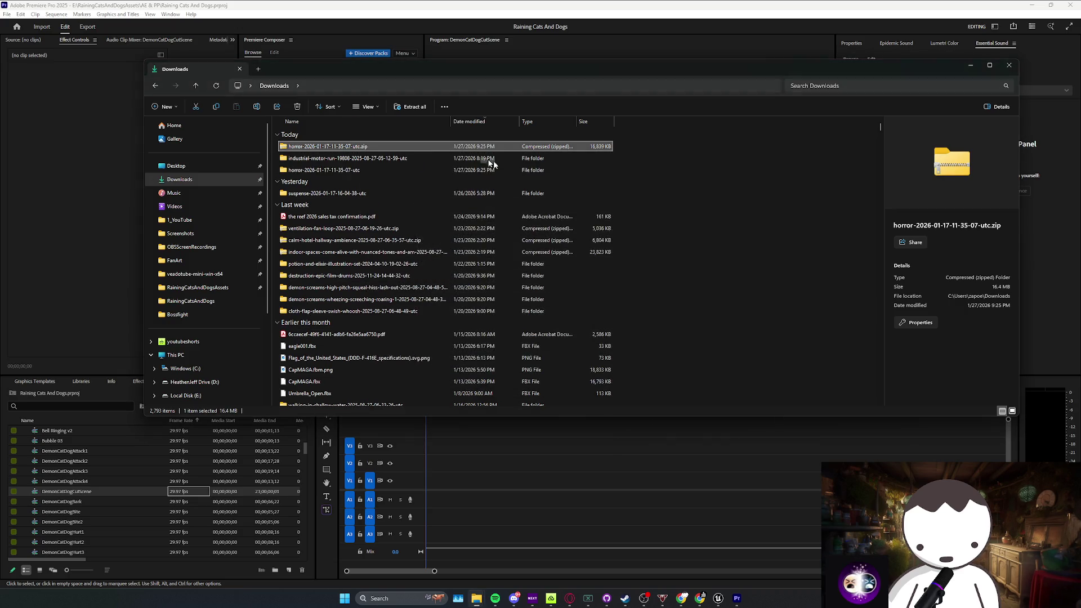
# Step: Delete the horror zip and drop the extracted Horror.wav onto DemonCatDogCutScene's A1 track
pyautogui.rightClick(555, 147)
pyautogui.click(677, 160)
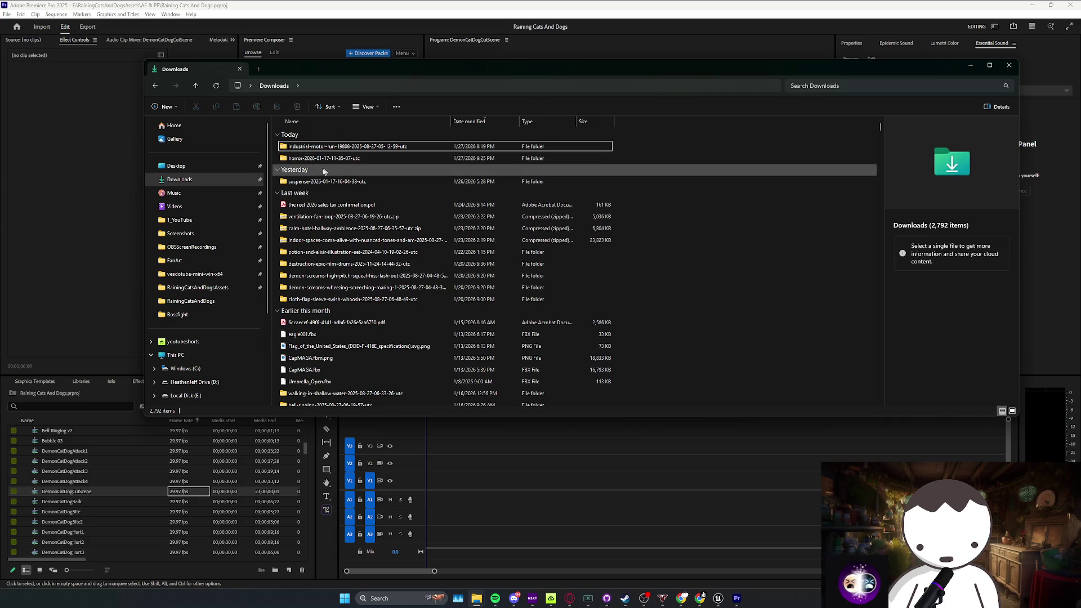
pyautogui.doubleClick(360, 158)
pyautogui.moveTo(395, 147)
pyautogui.mouseDown()
pyautogui.moveTo(543, 350)
pyautogui.moveTo(439, 445)
pyautogui.moveTo(468, 485)
pyautogui.mouseUp()
# Step: Razor-cut Horror.wav near six seconds and remove the audio after the split
pyautogui.press('space')
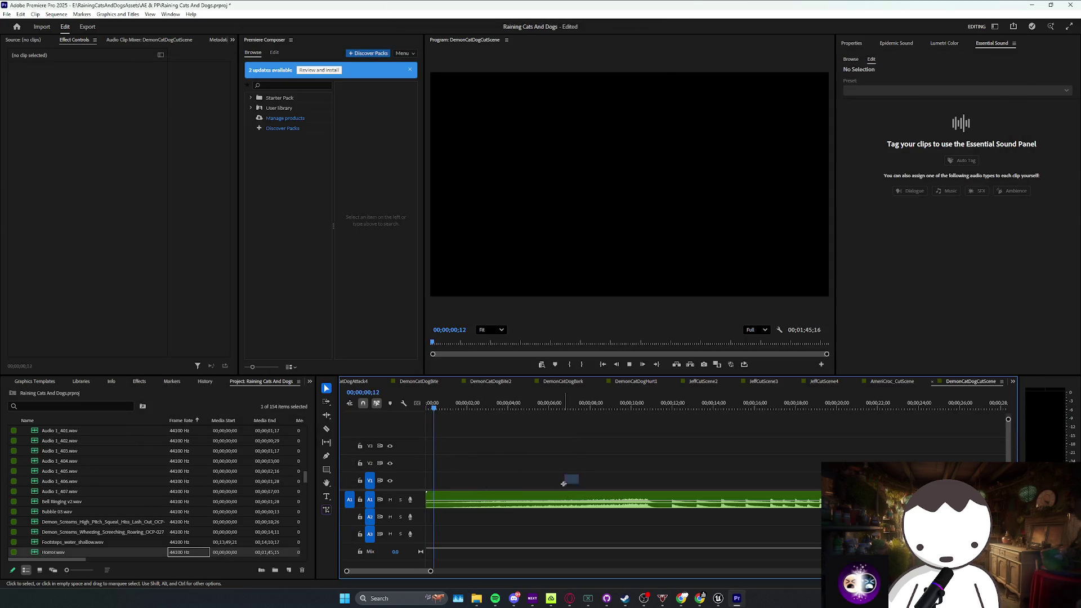
pyautogui.click(659, 499)
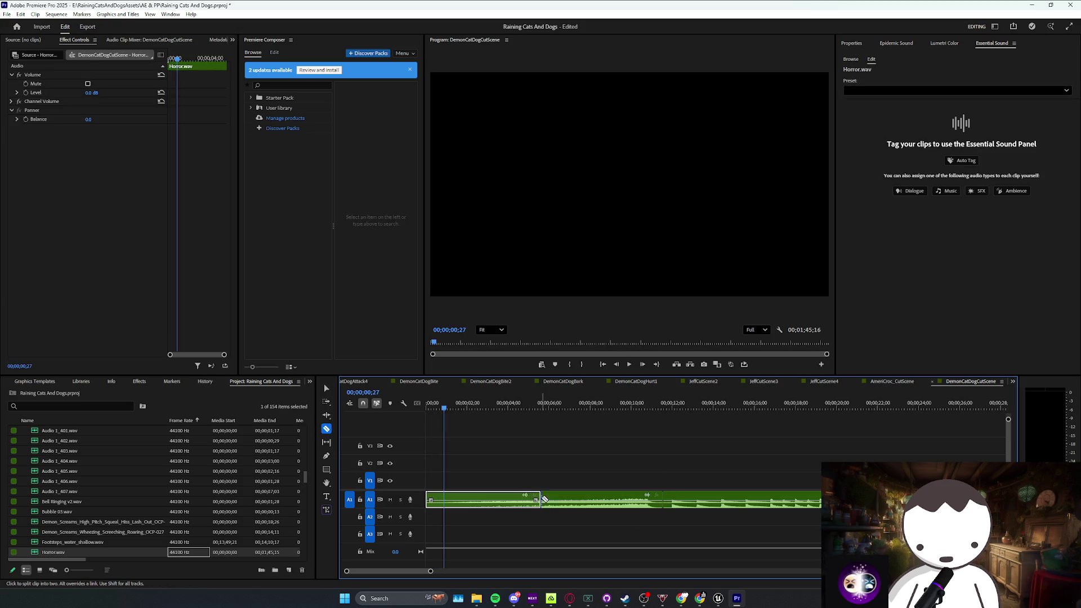
pyautogui.hotkey('ctrl', 'z')
pyautogui.hotkey('ctrl', 'z')
pyautogui.hotkey('ctrl', 'z')
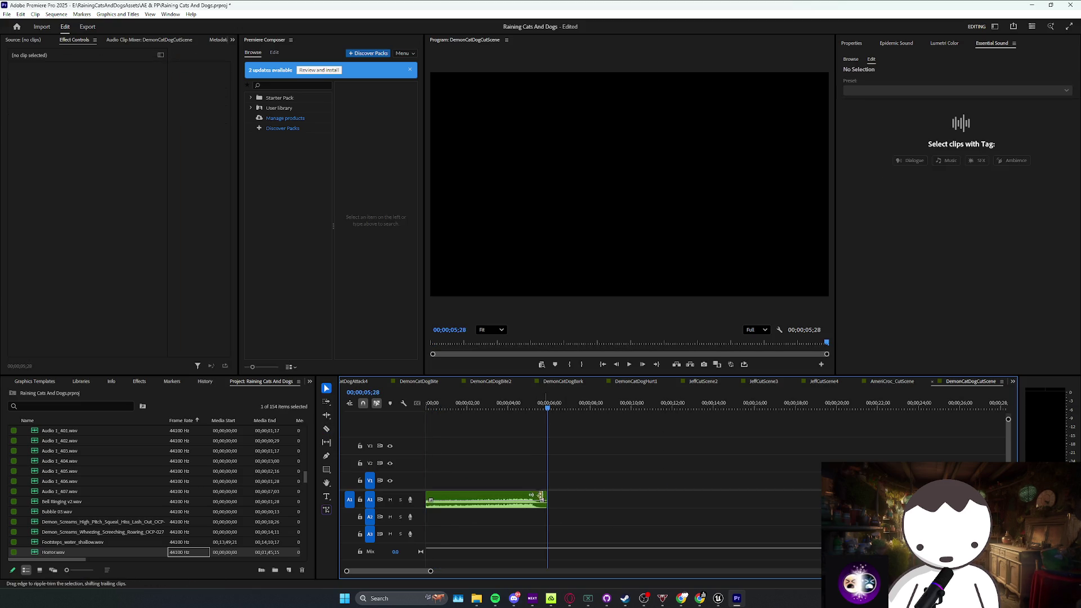
pyautogui.hotkey('ctrl', 's')
# Step: Add a fade-in at the start of the Horror.wav clip and save
pyautogui.click(520, 505)
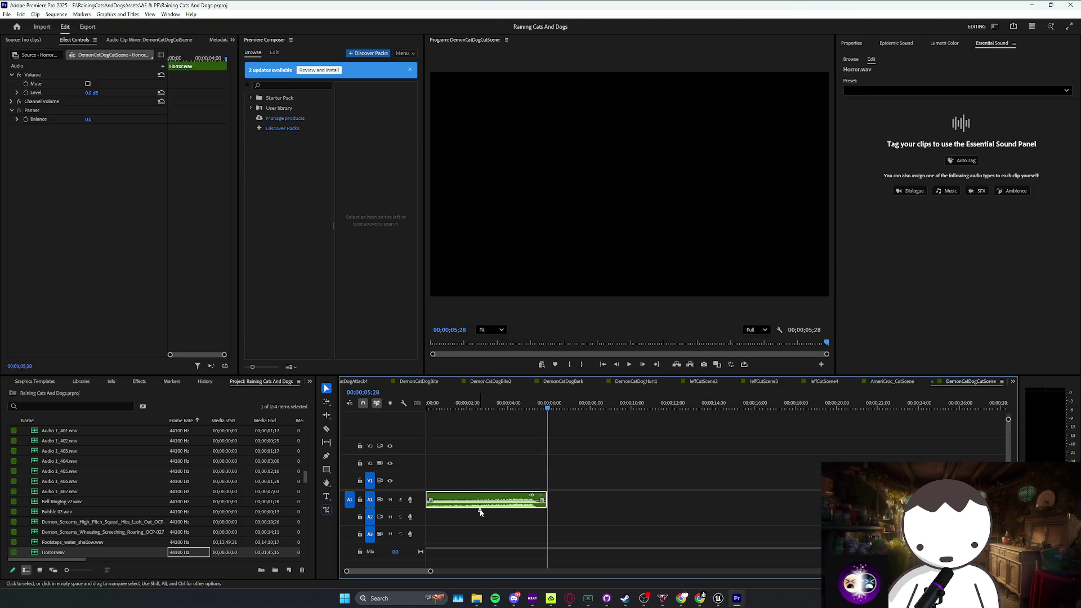
pyautogui.press('g')
pyautogui.press('Return')
pyautogui.press('Home')
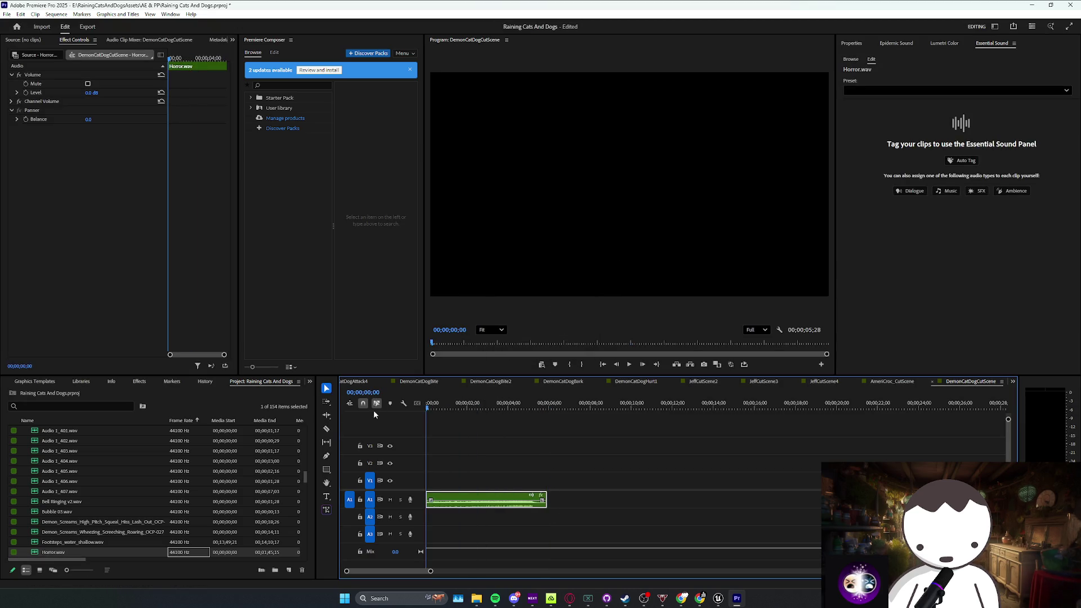
pyautogui.press('space')
pyautogui.press('space')
pyautogui.moveTo(431, 498); pyautogui.dragTo(465, 499)
pyautogui.click(479, 481)
pyautogui.hotkey('ctrl', 's')
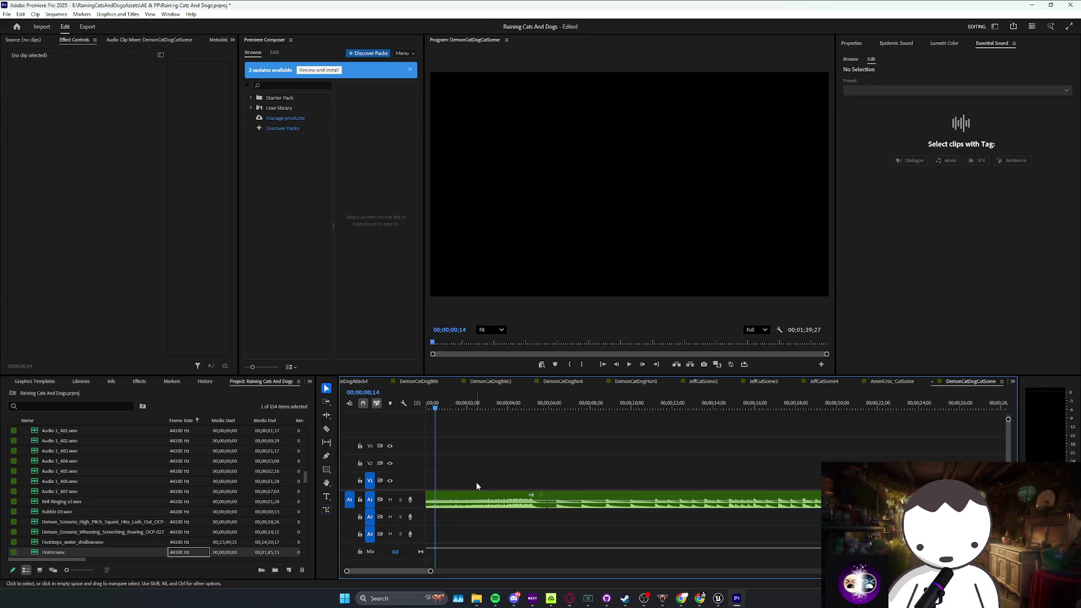
# Step: Apply -10 dB audio gain to Horror.wav and play the sequence to check it
pyautogui.moveTo(476, 483); pyautogui.dragTo(458, 507)
pyautogui.press('g')
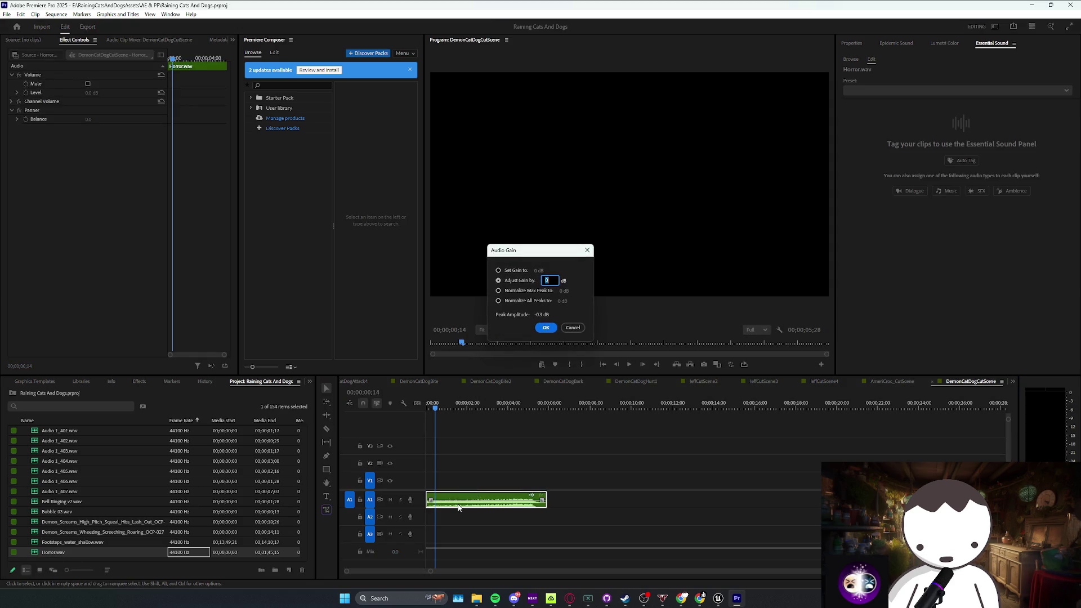
pyautogui.write('-10')
pyautogui.press('Return')
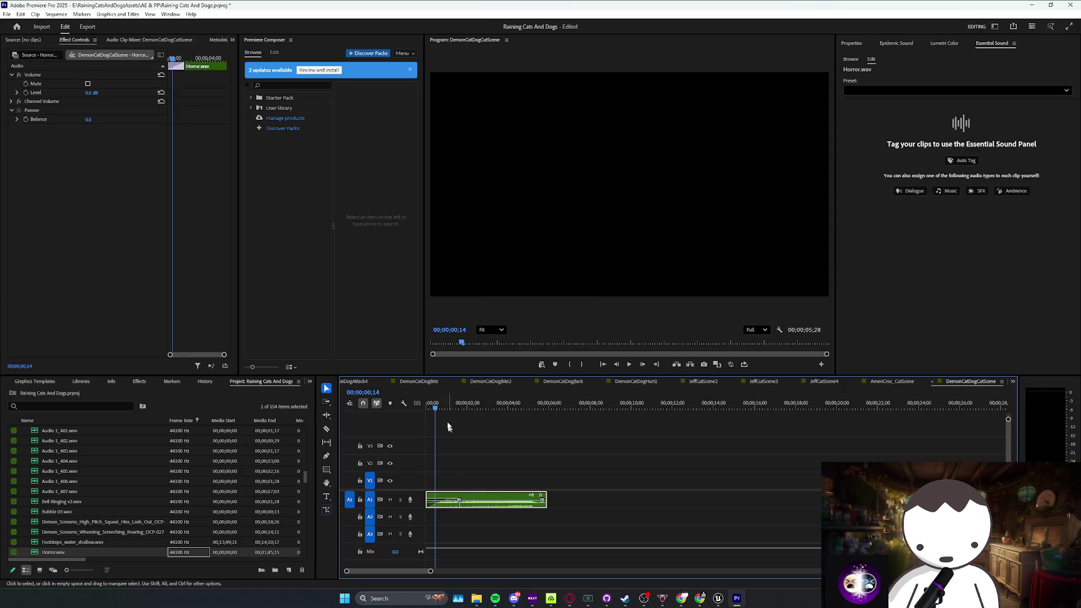
pyautogui.click(454, 451)
pyautogui.press('space')
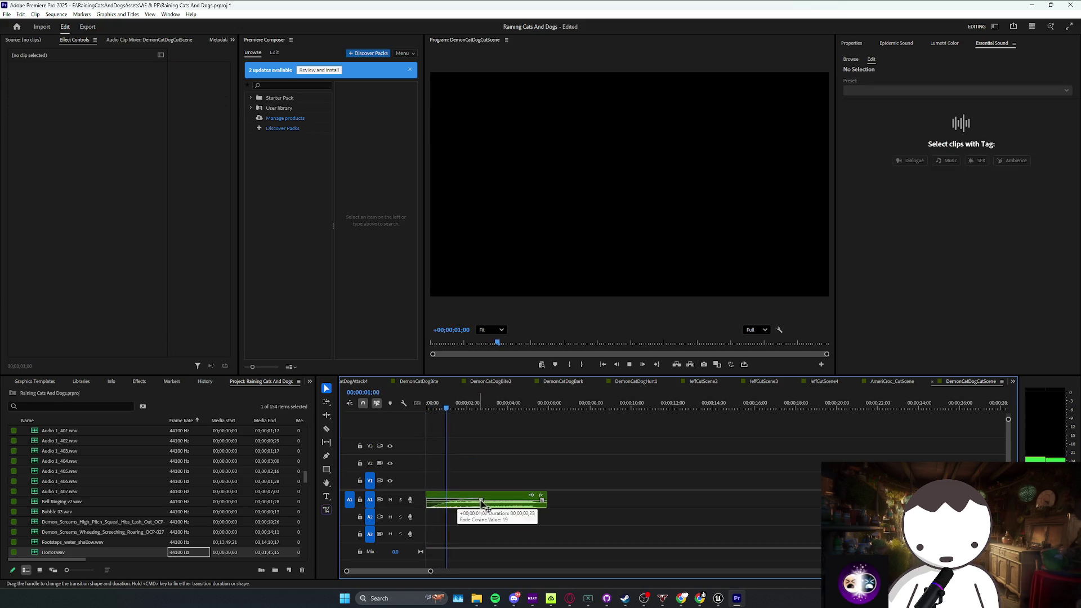
pyautogui.click(503, 503)
pyautogui.click(501, 466)
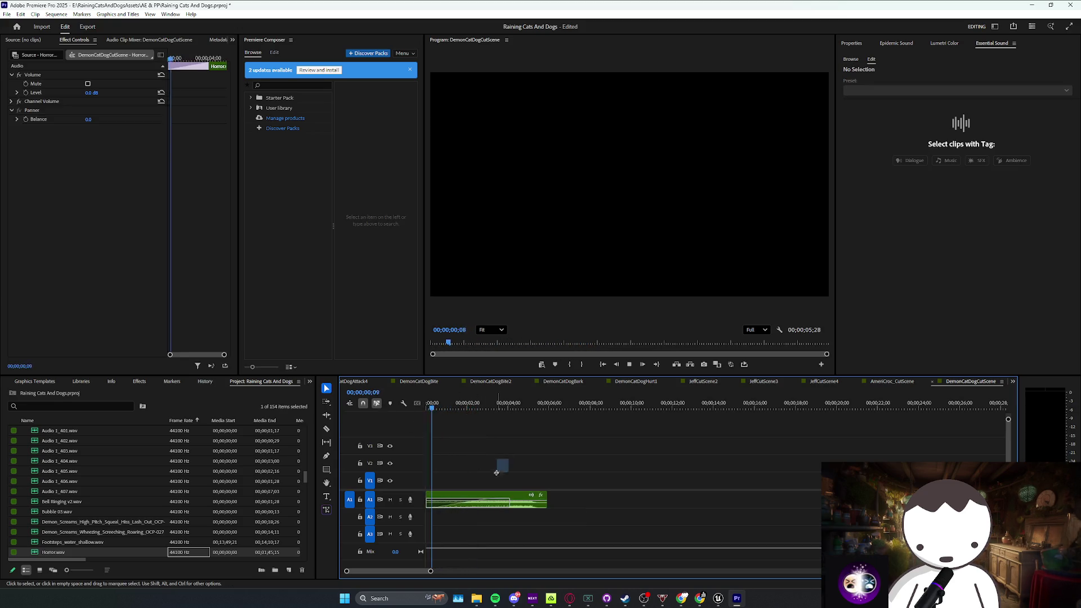
pyautogui.press('space')
# Step: Lengthen the Horror.wav clip's end slightly to about 6;11 and save the project
pyautogui.moveTo(562, 467); pyautogui.dragTo(496, 514)
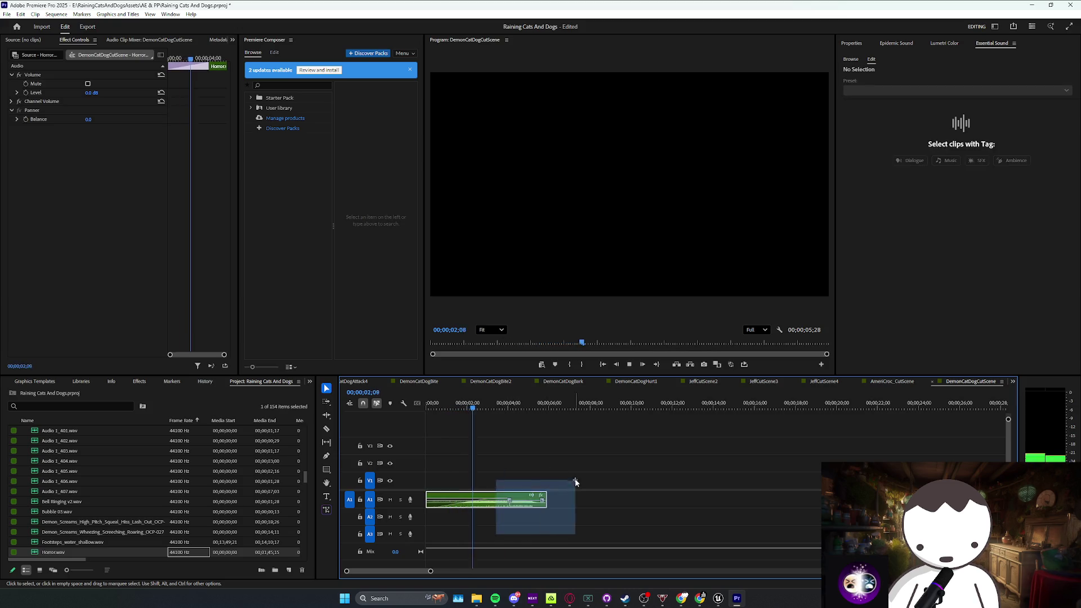
pyautogui.moveTo(565, 487); pyautogui.dragTo(494, 525)
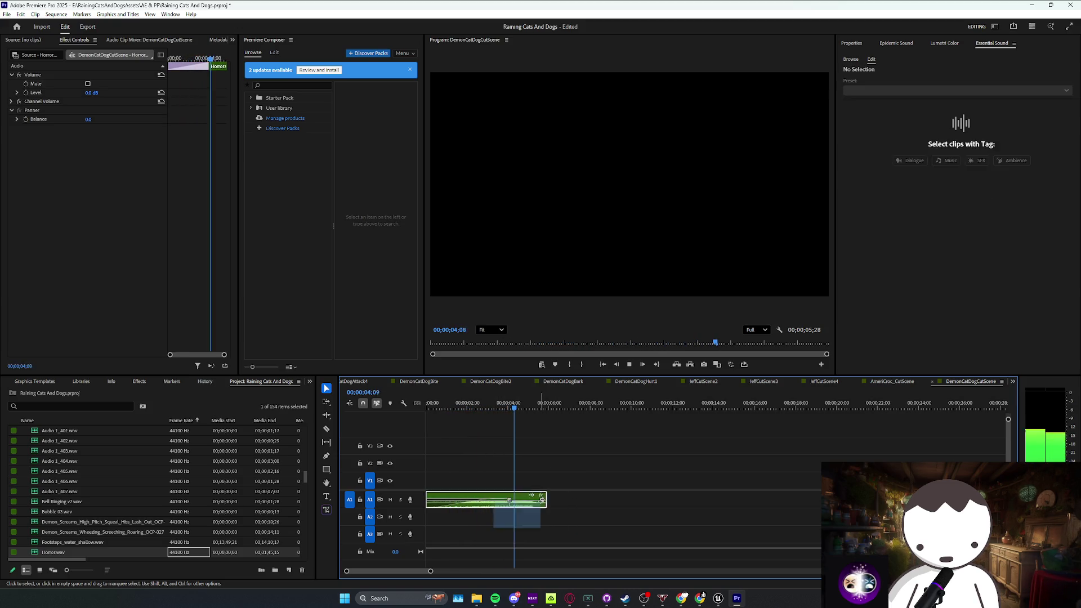
pyautogui.moveTo(579, 478); pyautogui.dragTo(529, 522)
pyautogui.moveTo(679, 494); pyautogui.dragTo(657, 510)
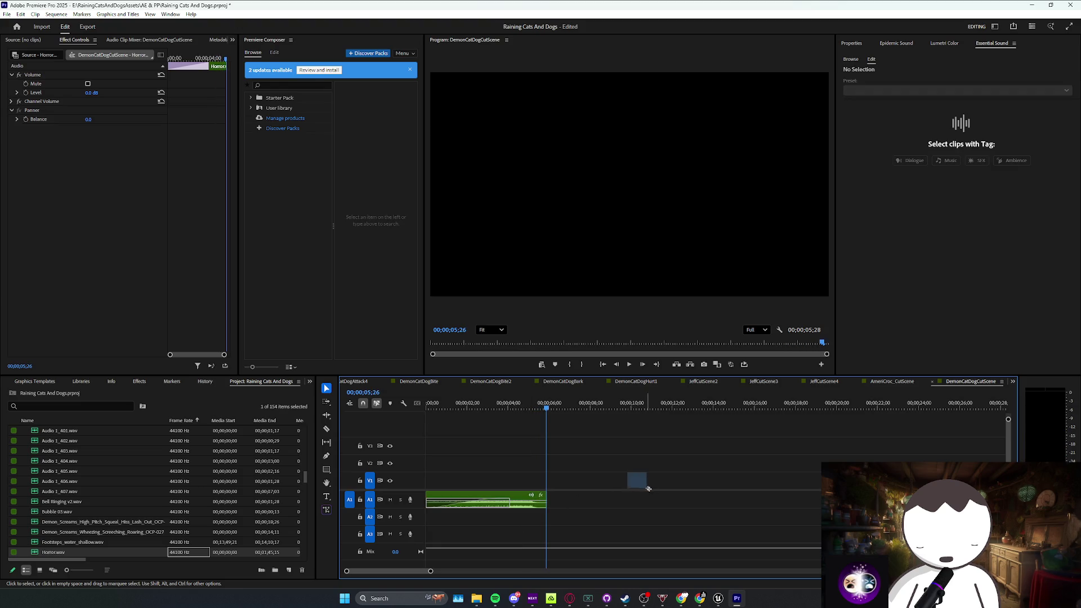
pyautogui.hotkey('ctrl', 's')
pyautogui.moveTo(546, 499); pyautogui.dragTo(555, 500)
pyautogui.hotkey('ctrl', 's')
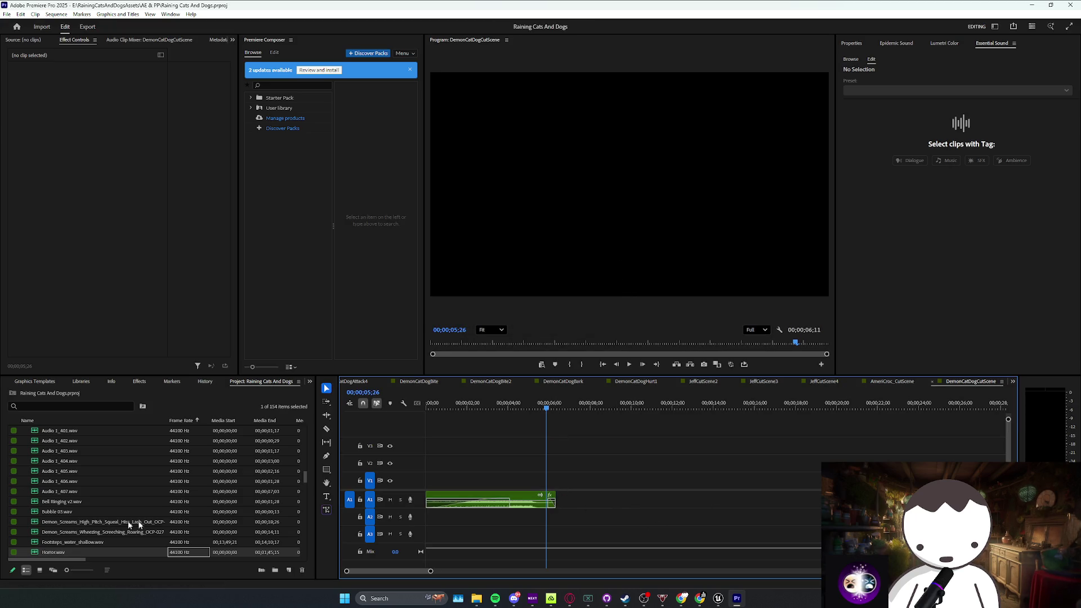
# Step: Open DemonCatDogAttack3 and play it to review its opening clips
pyautogui.scroll(5, 157, 505)
pyautogui.doubleClick(161, 492)
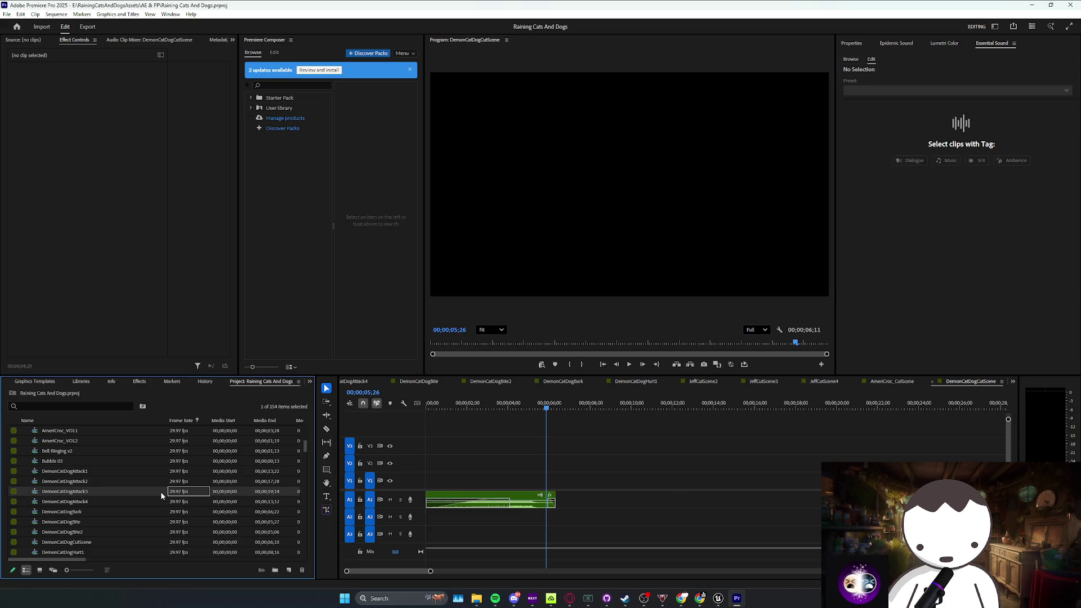
pyautogui.click(445, 500)
pyautogui.press('space')
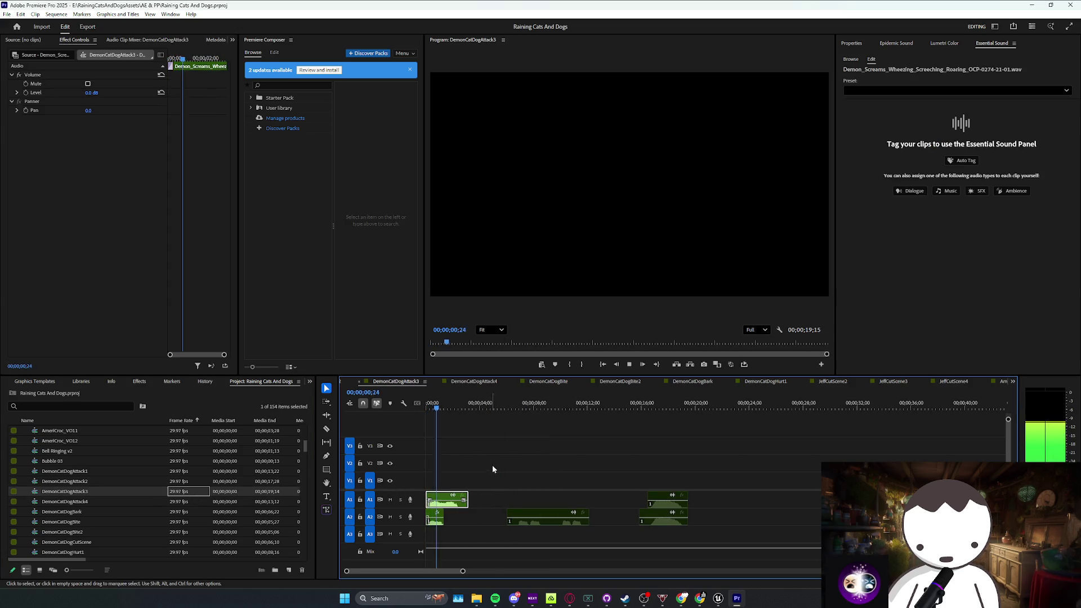
pyautogui.moveTo(492, 465); pyautogui.dragTo(431, 521)
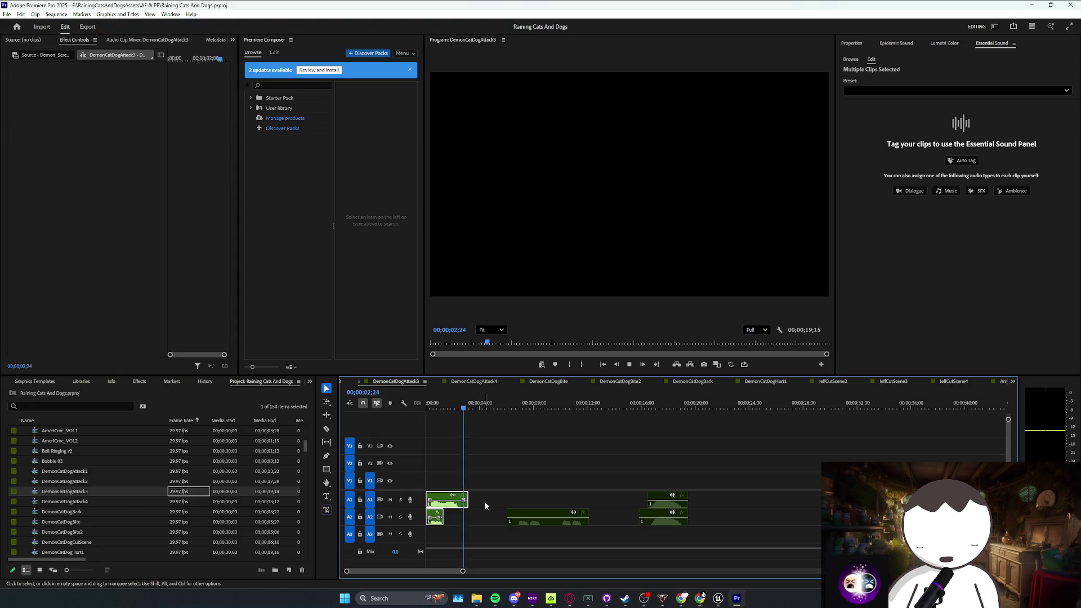
pyautogui.press('space')
pyautogui.moveTo(487, 483); pyautogui.dragTo(429, 531)
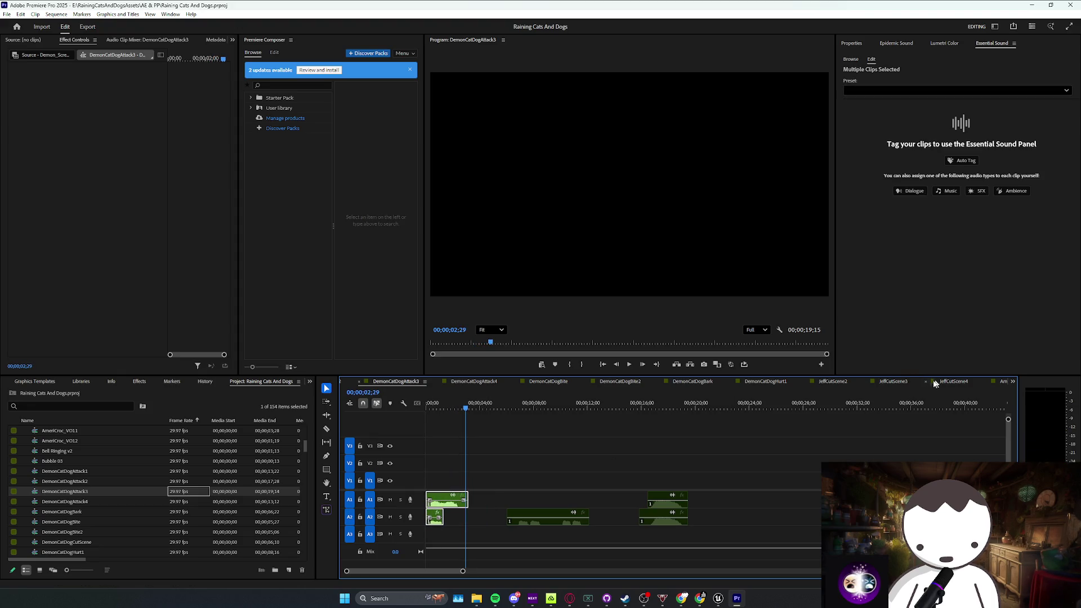
pyautogui.scroll(-2, 174, 498)
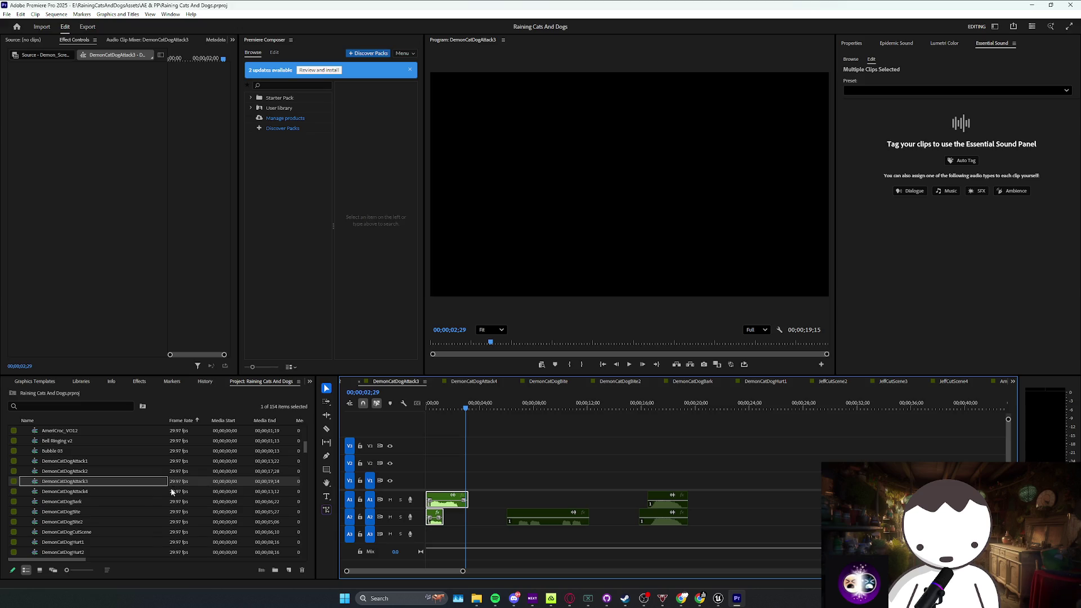
# Step: In DemonCatDogCutScene, move the scream clips earlier and disable the small scream clip on A1
pyautogui.doubleClick(179, 522)
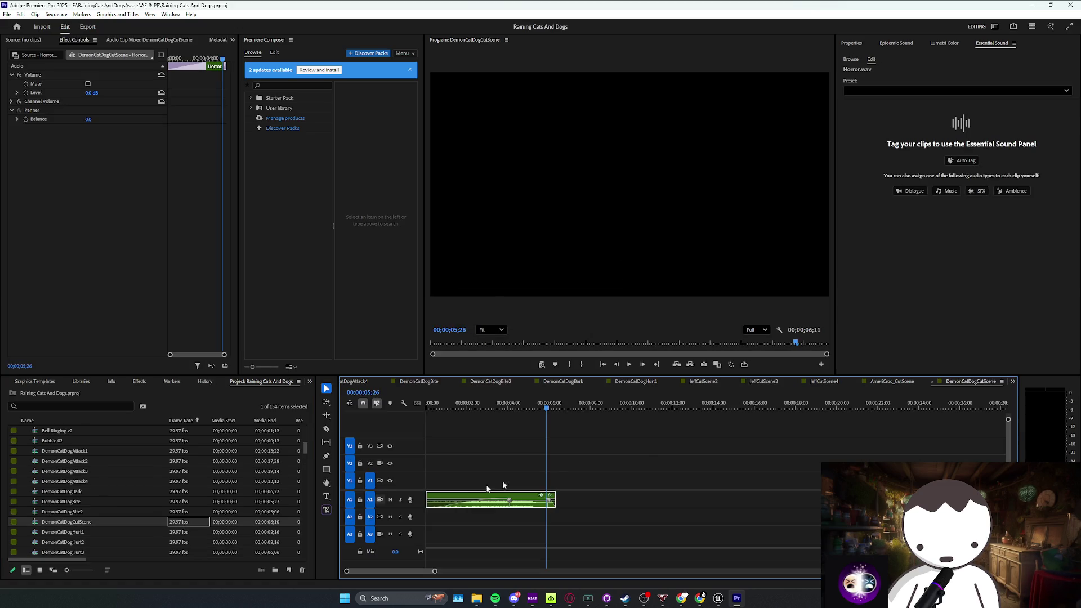
pyautogui.moveTo(643, 501)
pyautogui.mouseDown()
pyautogui.moveTo(588, 501)
pyautogui.moveTo(771, 501)
pyautogui.mouseUp()
pyautogui.click(580, 514)
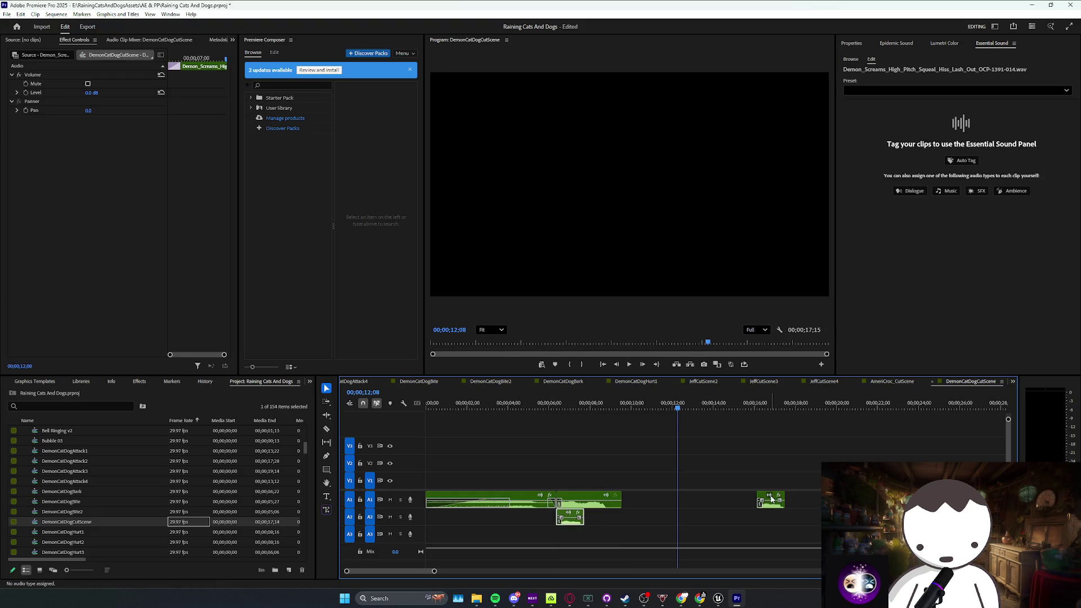
pyautogui.rightClick(775, 503)
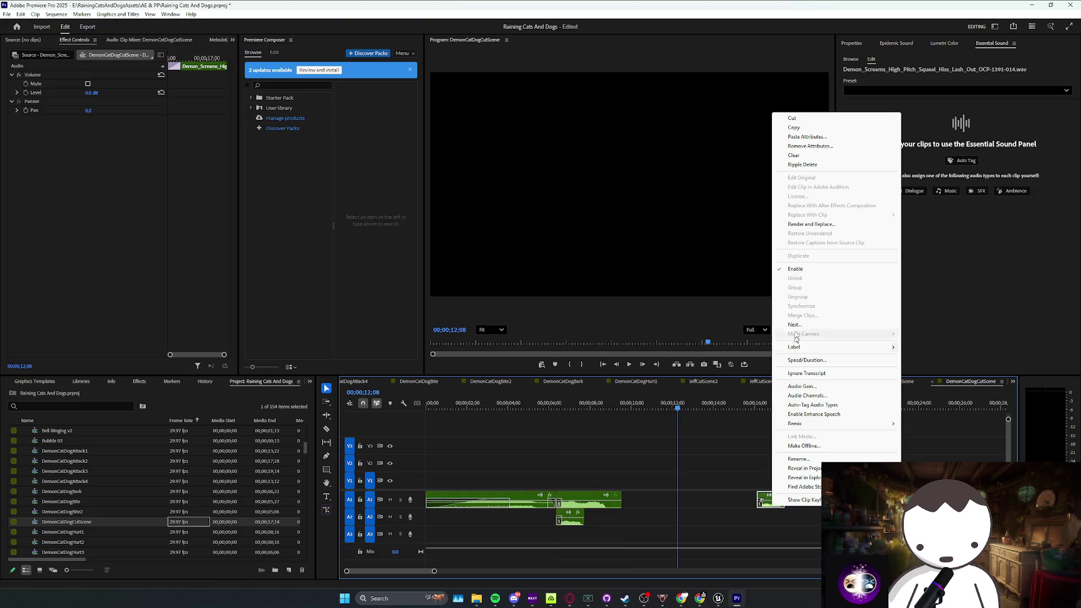
pyautogui.click(795, 268)
pyautogui.press('Home')
pyautogui.press('space')
# Step: Shift the scream clips left onto tracks A2 and A3, save, and replay from seven seconds
pyautogui.moveTo(546, 474)
pyautogui.mouseDown()
pyautogui.moveTo(510, 496)
pyautogui.moveTo(535, 520)
pyautogui.moveTo(567, 524)
pyautogui.mouseUp()
pyautogui.click(629, 518)
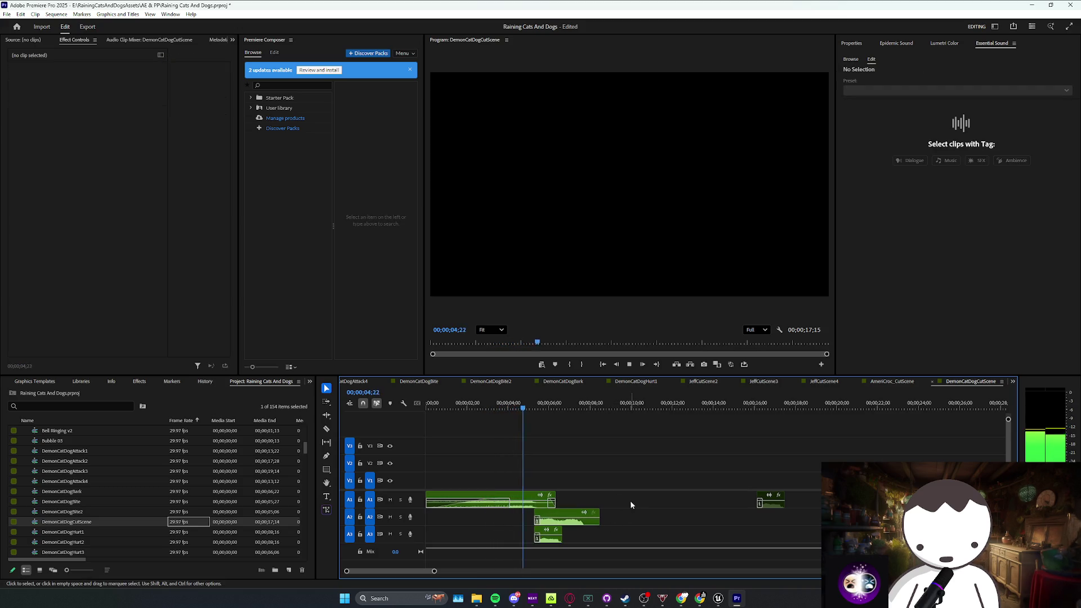
pyautogui.moveTo(636, 502); pyautogui.dragTo(553, 546)
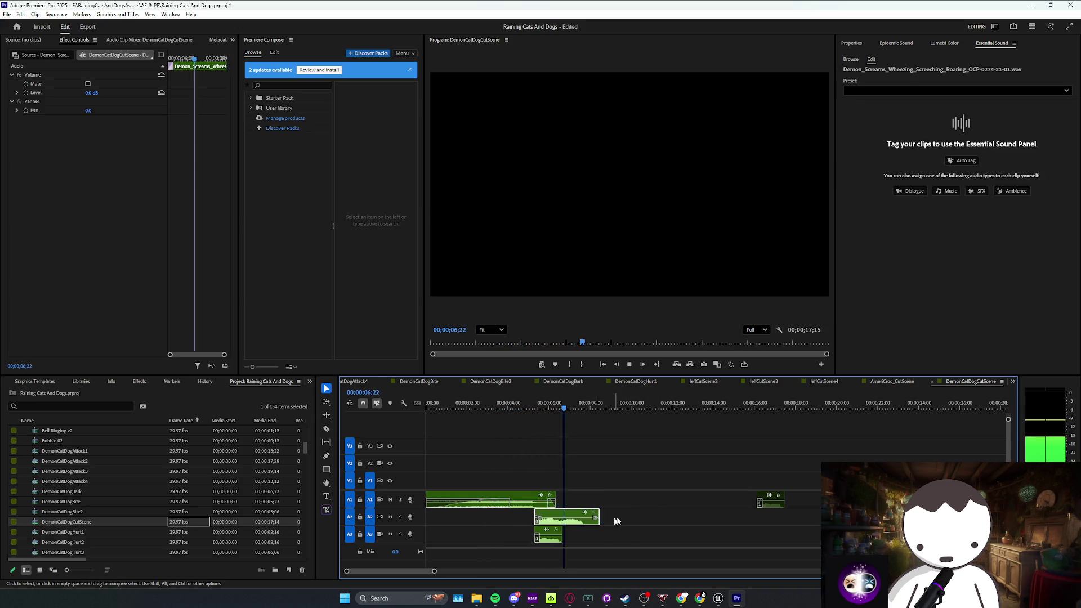
pyautogui.moveTo(642, 501); pyautogui.dragTo(606, 526)
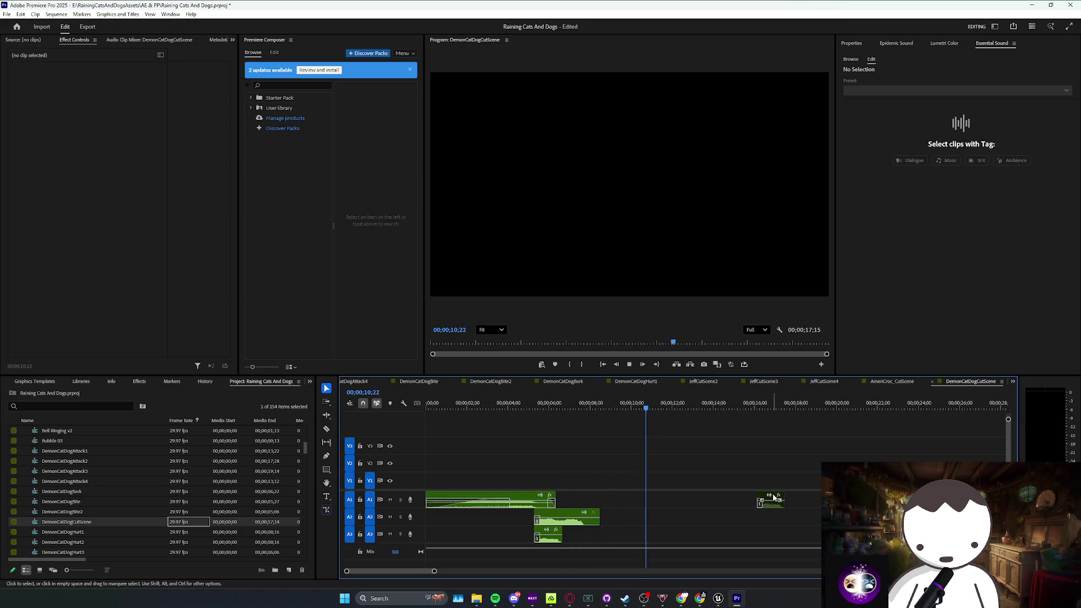
pyautogui.hotkey('ctrl', 's')
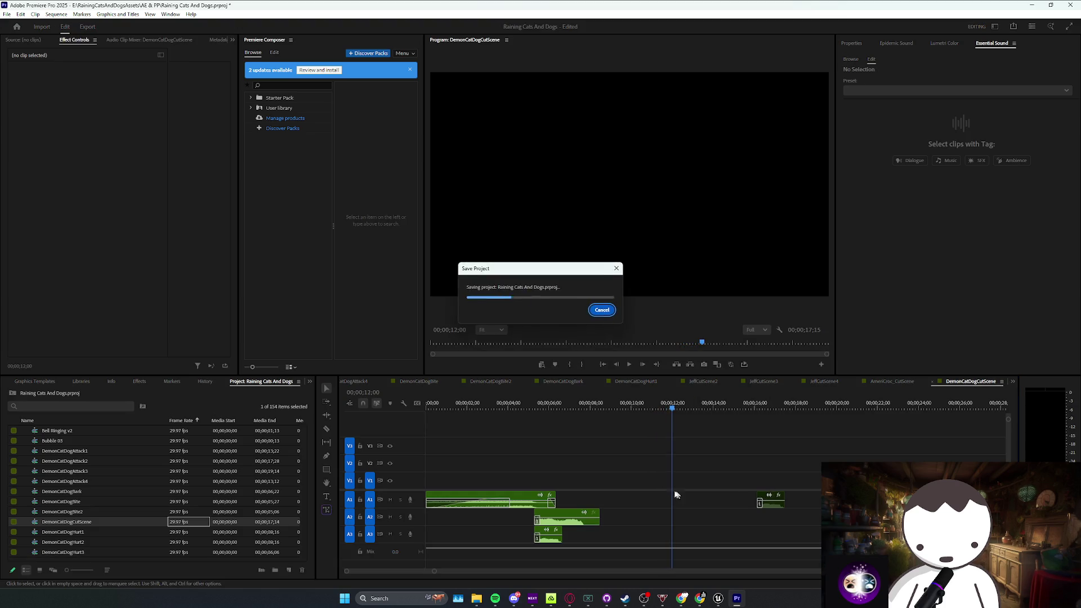
pyautogui.press('space')
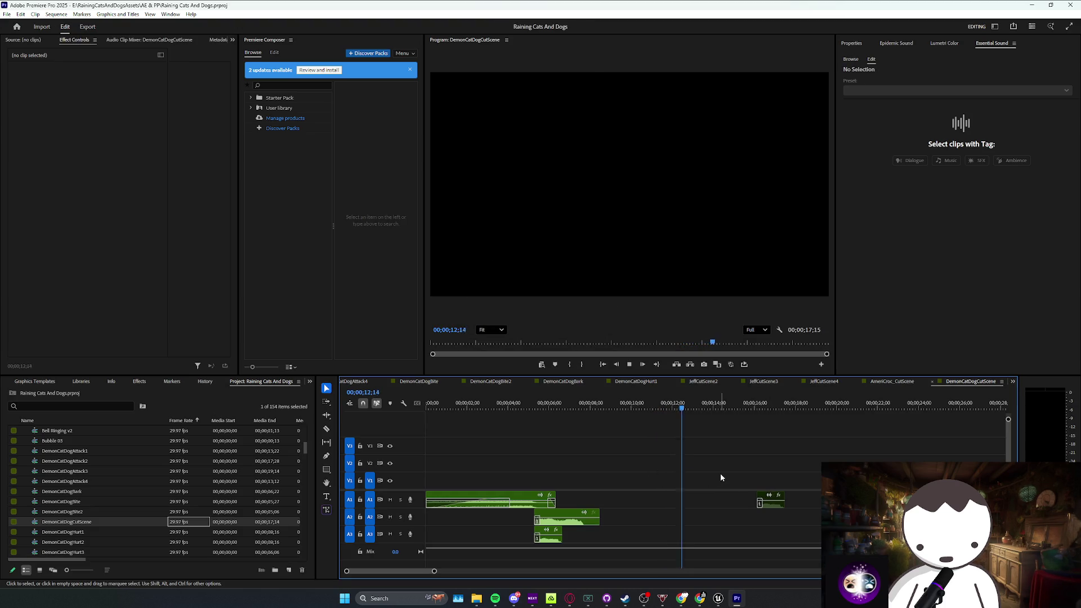
pyautogui.click(567, 403)
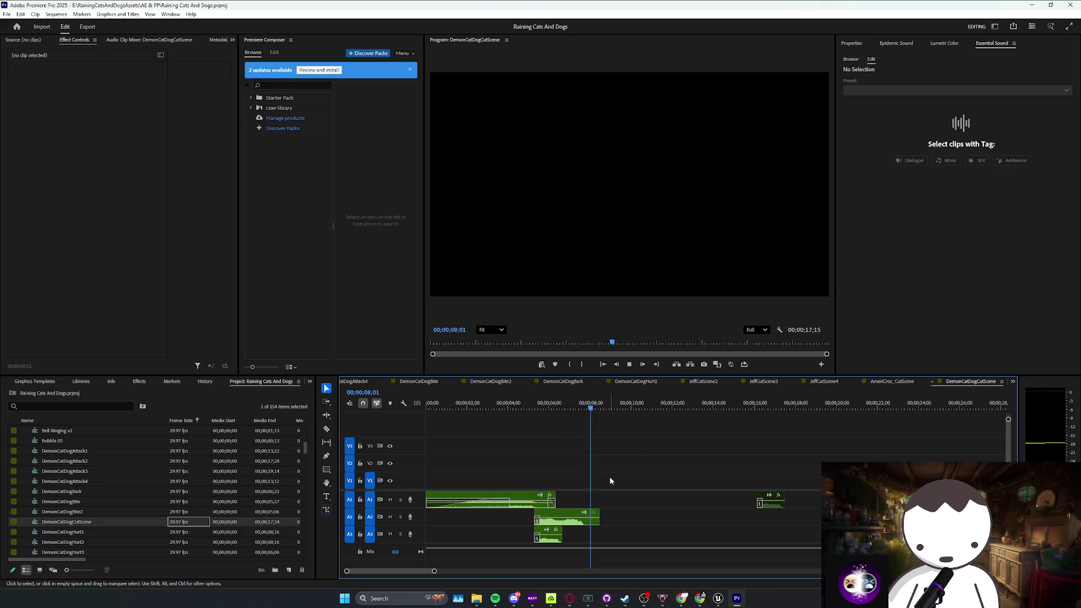
# Step: Move the last A1 sound clip about 1;24 earlier so the sequence ends at 00;00;11;29
pyautogui.moveTo(580, 479)
pyautogui.mouseDown()
pyautogui.moveTo(655, 525)
pyautogui.moveTo(620, 522)
pyautogui.mouseUp()
pyautogui.click(654, 523)
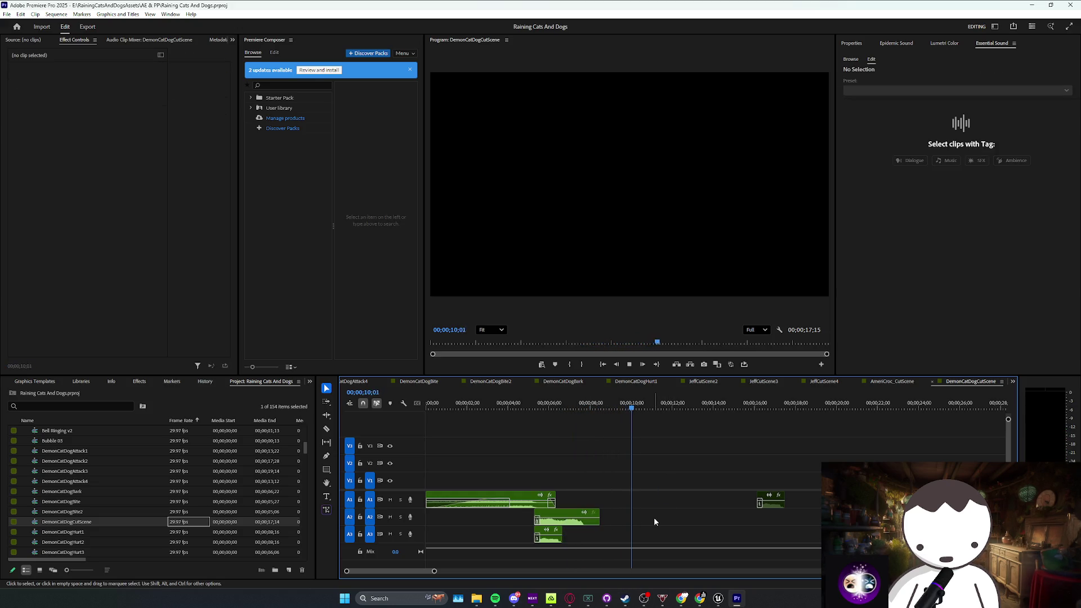
pyautogui.hotkey('ctrl', 's')
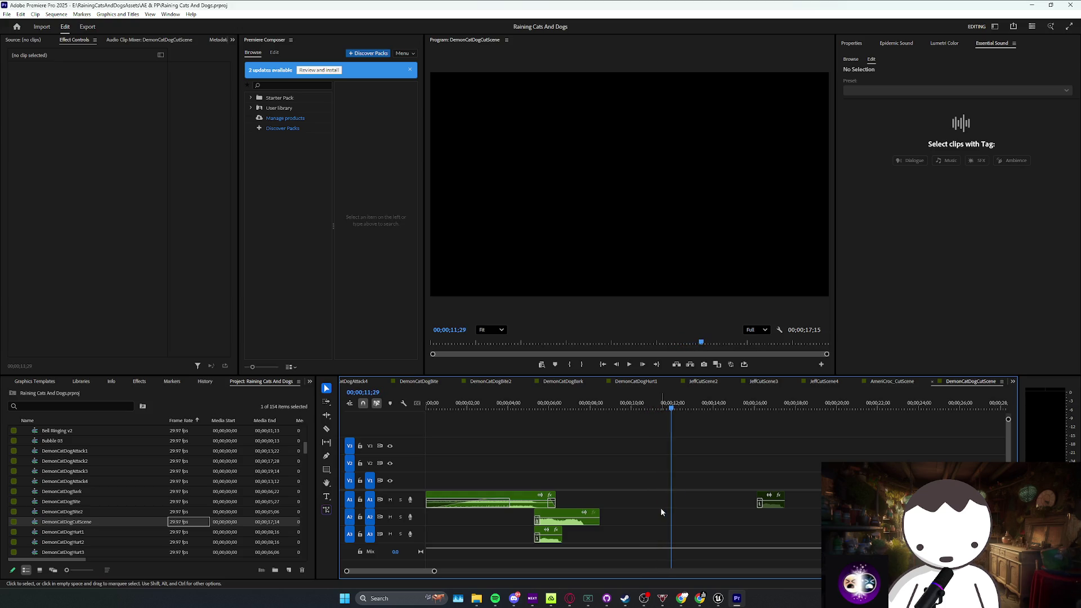
pyautogui.moveTo(770, 500); pyautogui.dragTo(732, 500)
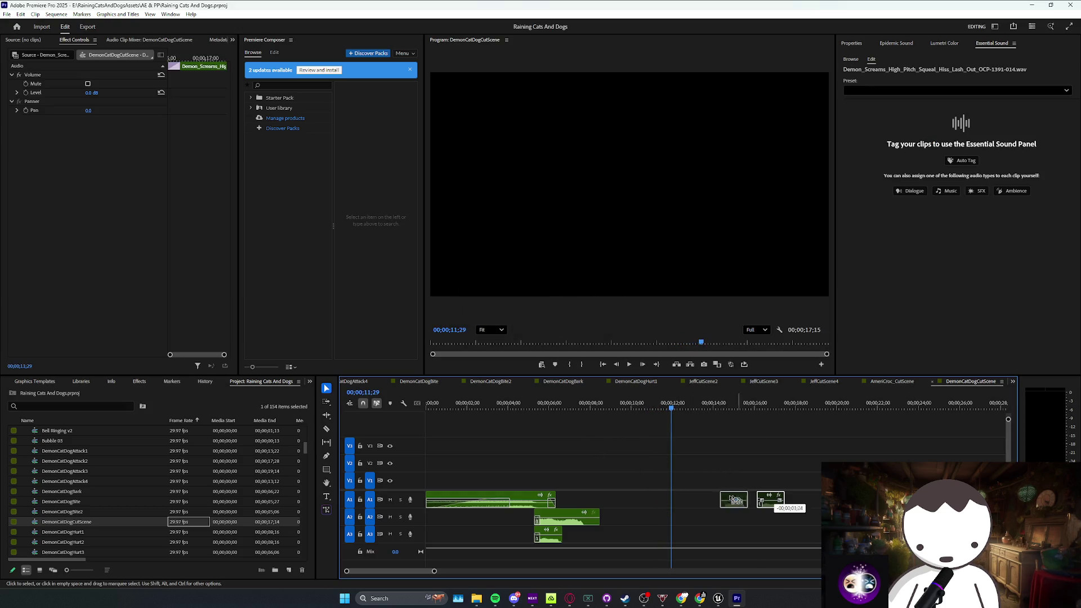
pyautogui.moveTo(667, 505); pyautogui.dragTo(666, 505)
pyautogui.click(735, 511)
pyautogui.hotkey('ctrl', 's')
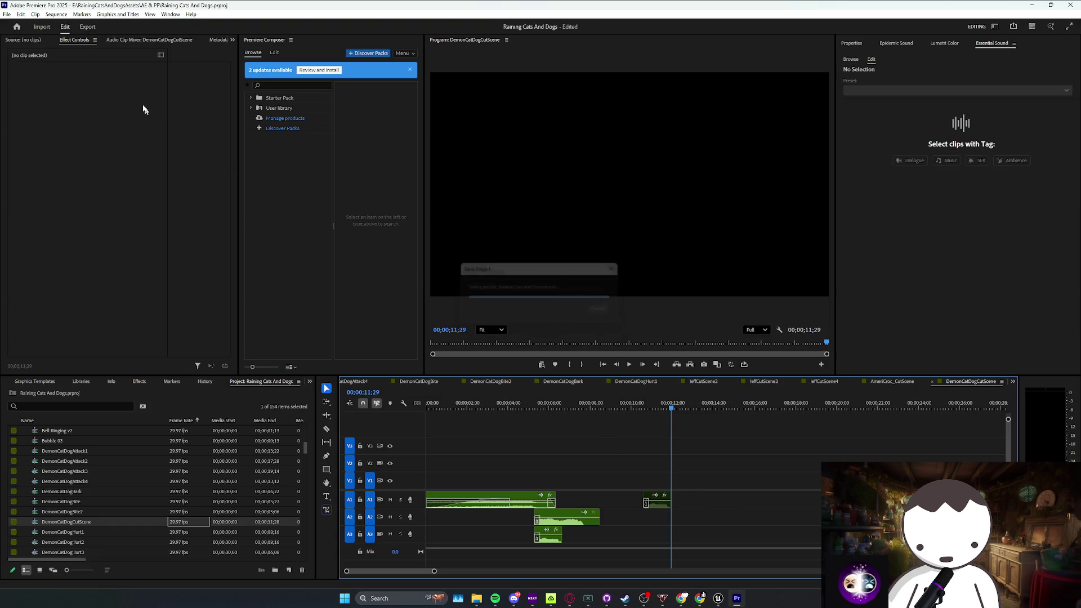
# Step: Export DemonCatDogCutScene as Waveform Audio into Finals\Audio\Bossfight\DemonCatDog, then return to Unreal
pyautogui.click(88, 27)
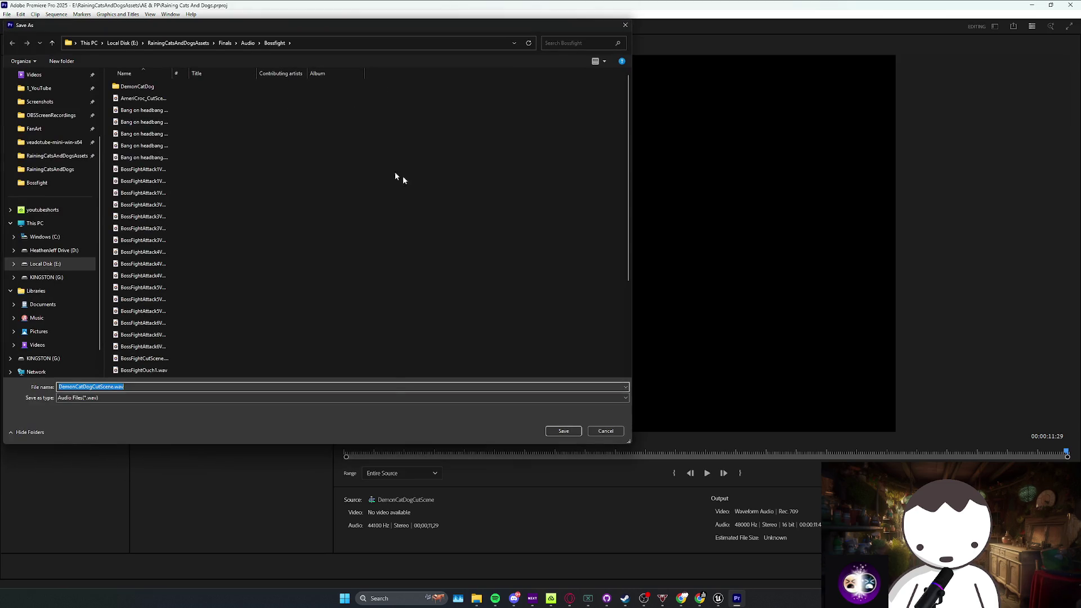
pyautogui.click(494, 599)
pyautogui.click(494, 599)
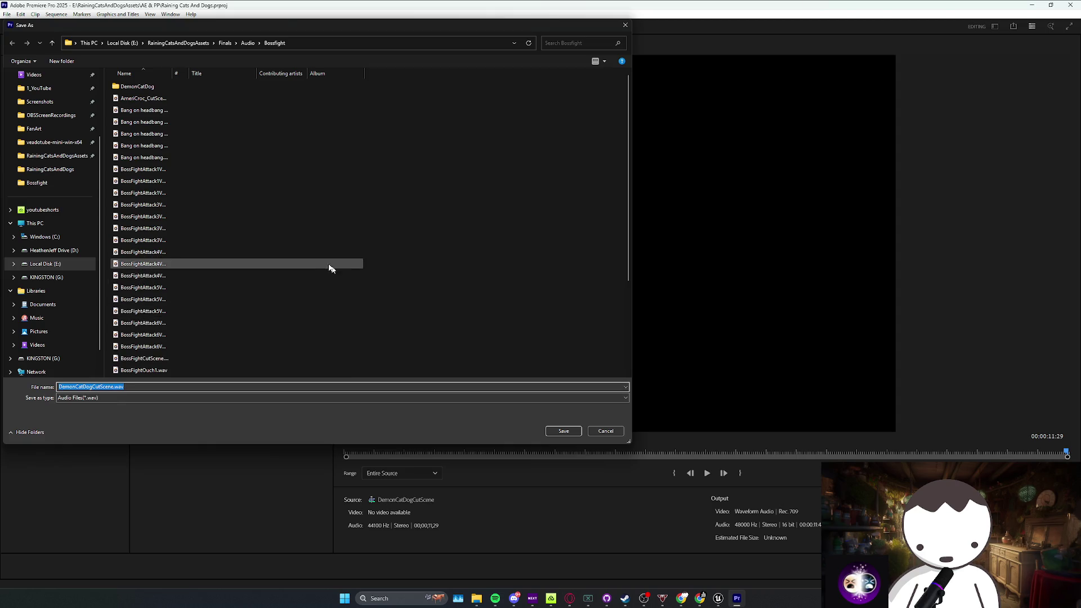
pyautogui.doubleClick(141, 87)
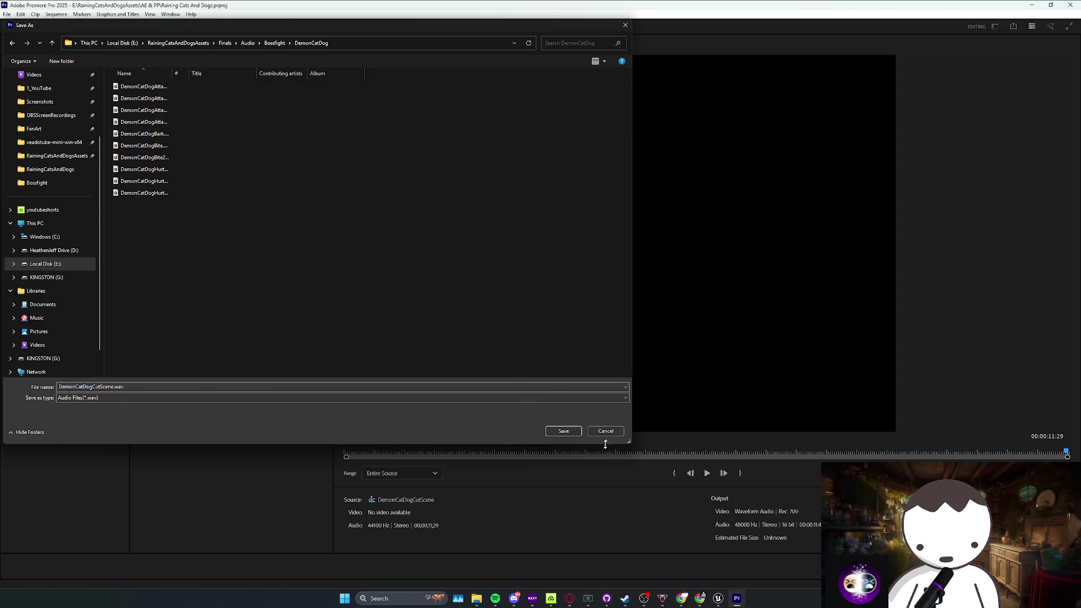
pyautogui.click(554, 431)
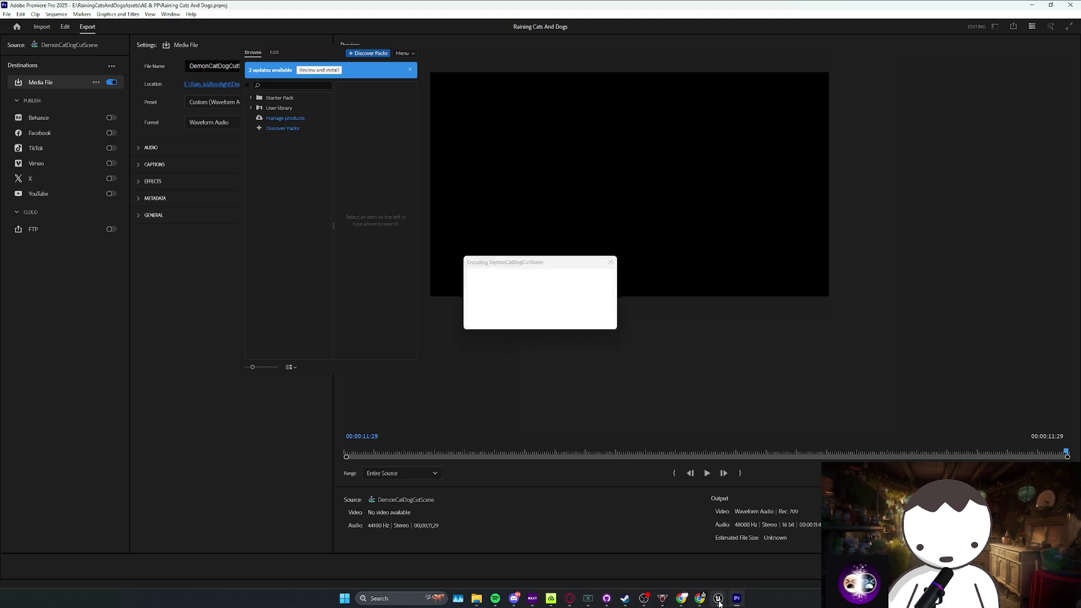
pyautogui.click(718, 599)
pyautogui.hotkey('alt', 'Left')
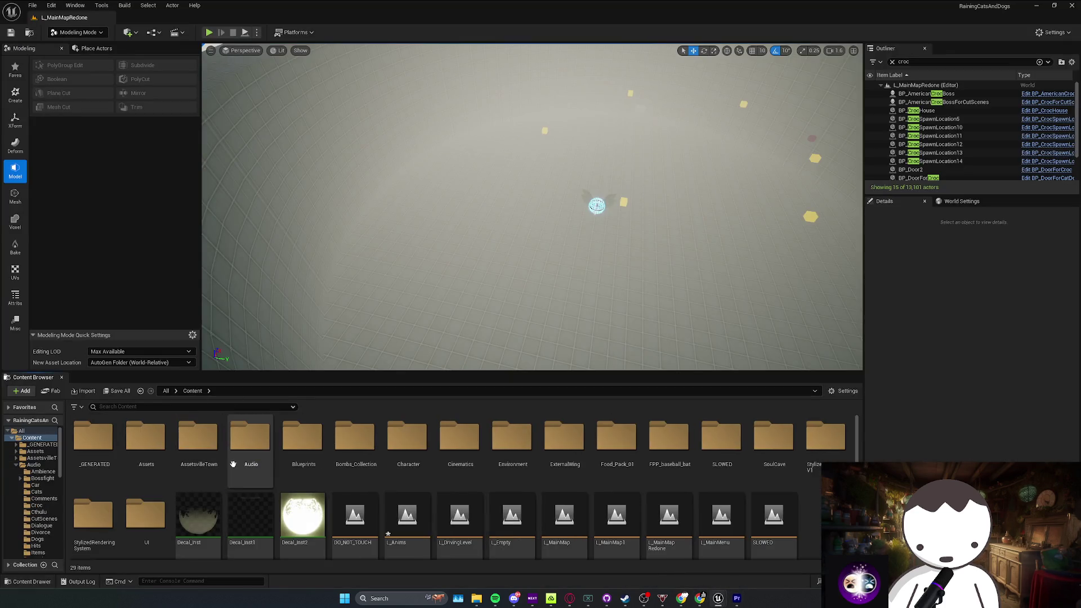
# Step: Open the Audio > Bossfight > DemonCatDog folder in the Content Browser
pyautogui.doubleClick(233, 464)
pyautogui.doubleClick(145, 442)
pyautogui.doubleClick(145, 442)
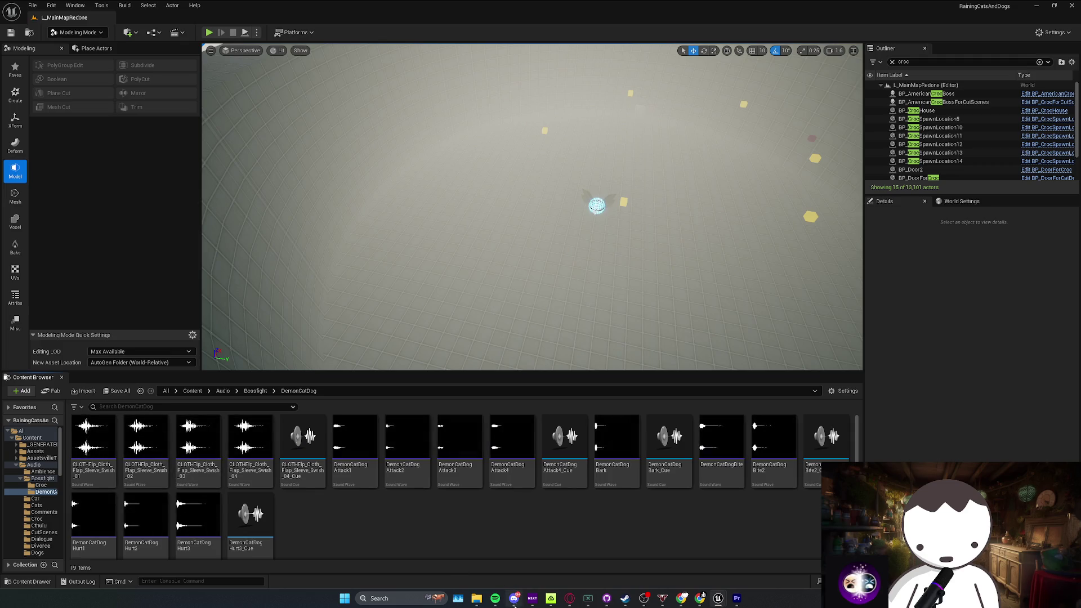
# Step: Drag DemonCatDogCutScene.wav from File Explorer's Finals\Audio\Bossfight\DemonCatDog folder into it
pyautogui.moveTo(477, 598)
pyautogui.moveTo(518, 556)
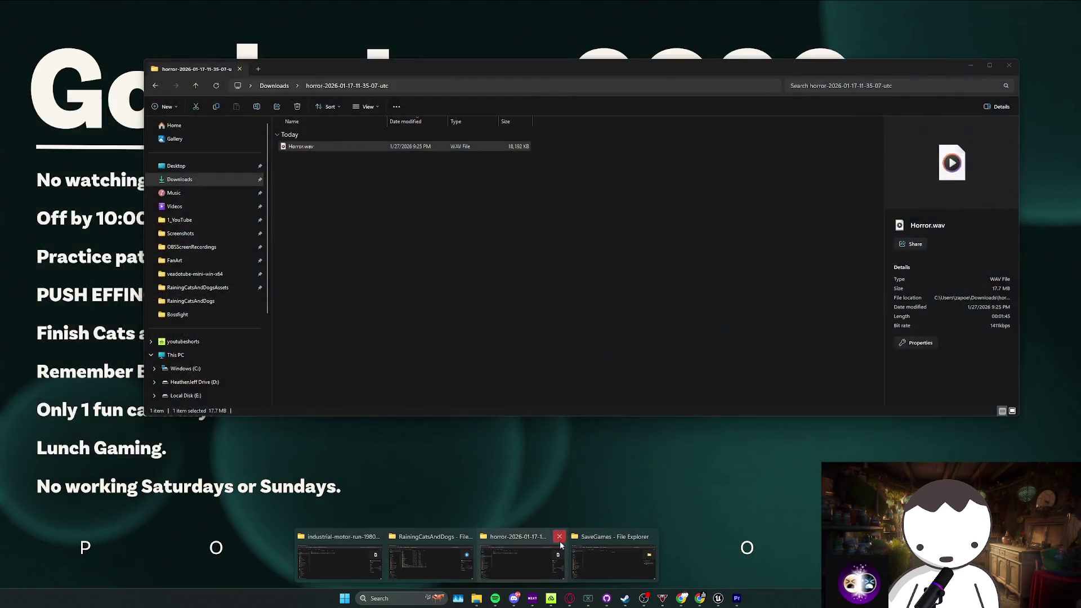
pyautogui.click(561, 542)
pyautogui.click(383, 555)
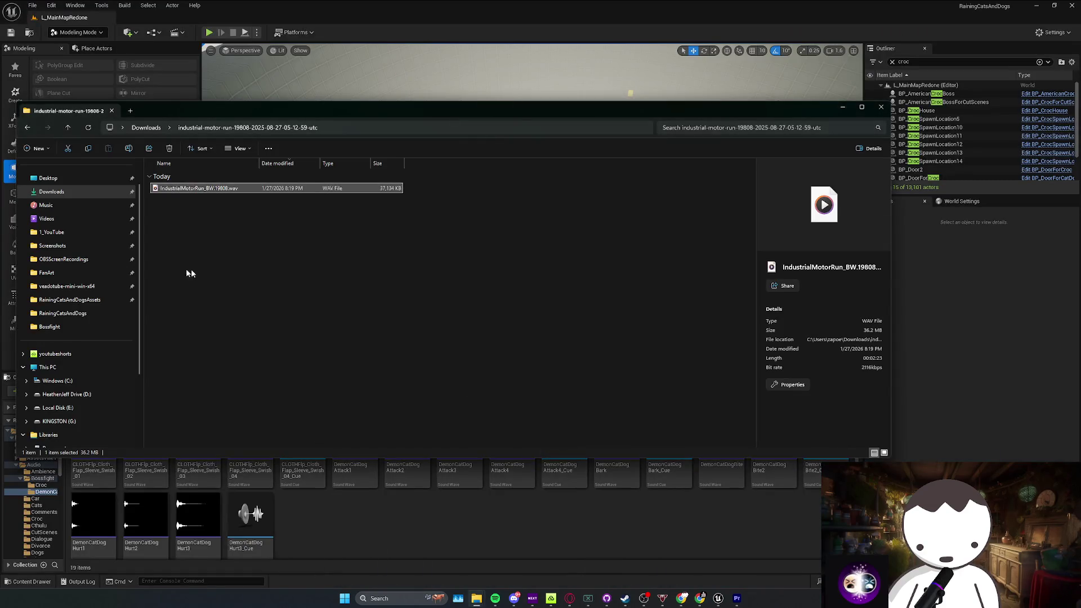
pyautogui.click(90, 302)
pyautogui.doubleClick(184, 198)
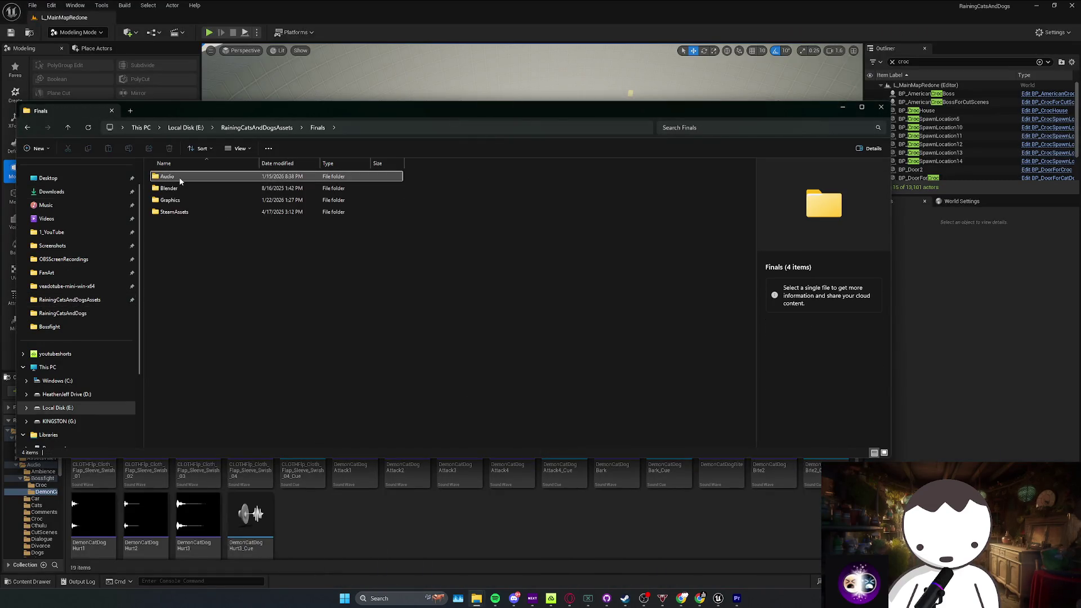
pyautogui.doubleClick(180, 178)
pyautogui.doubleClick(181, 180)
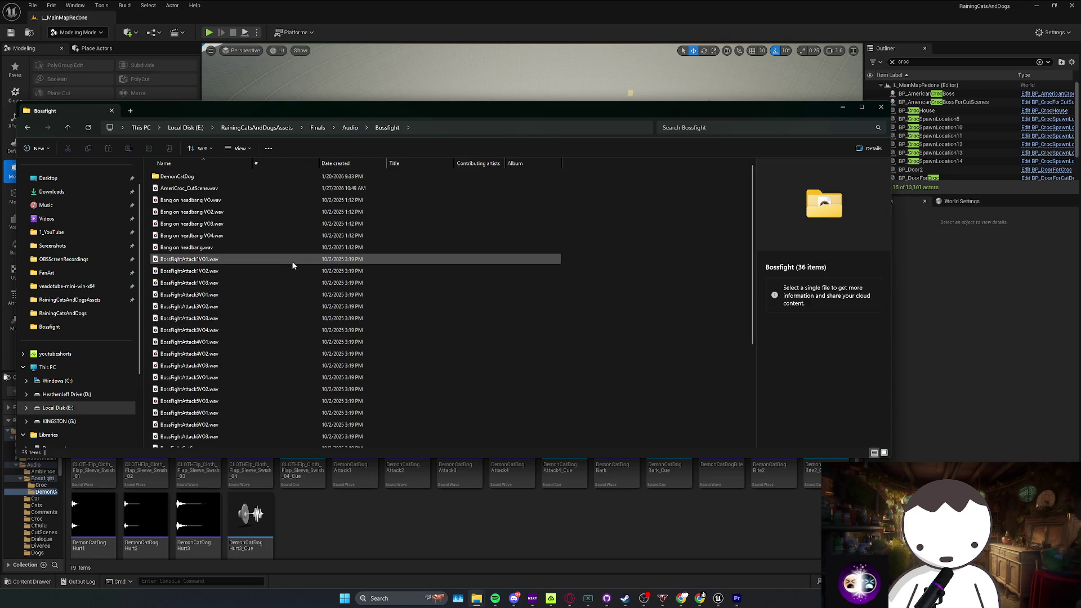
pyautogui.doubleClick(179, 176)
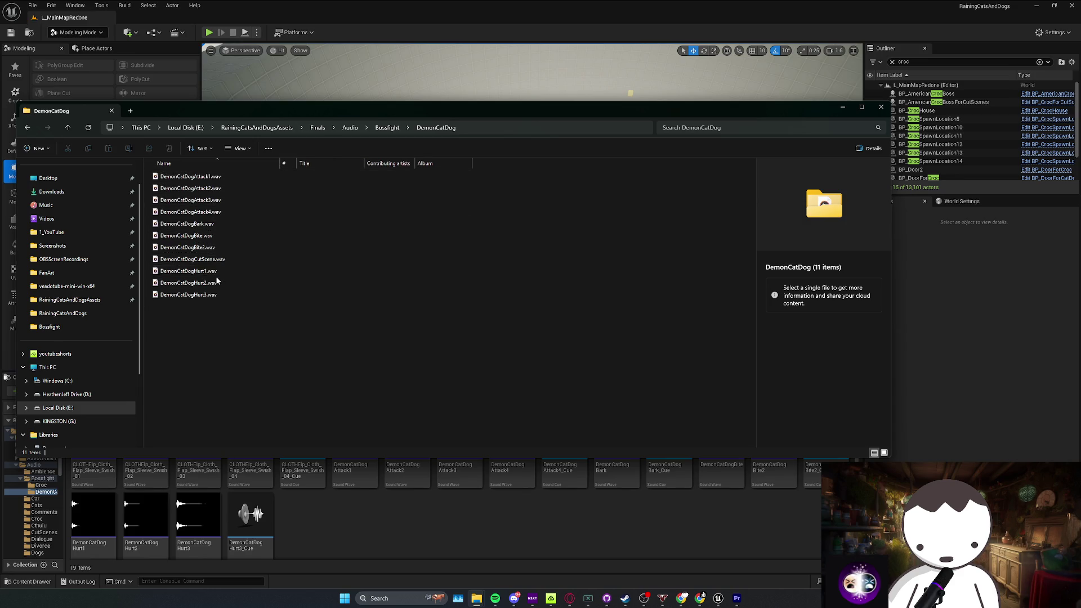
pyautogui.moveTo(220, 260)
pyautogui.mouseDown()
pyautogui.moveTo(269, 274)
pyautogui.moveTo(364, 519)
pyautogui.mouseUp()
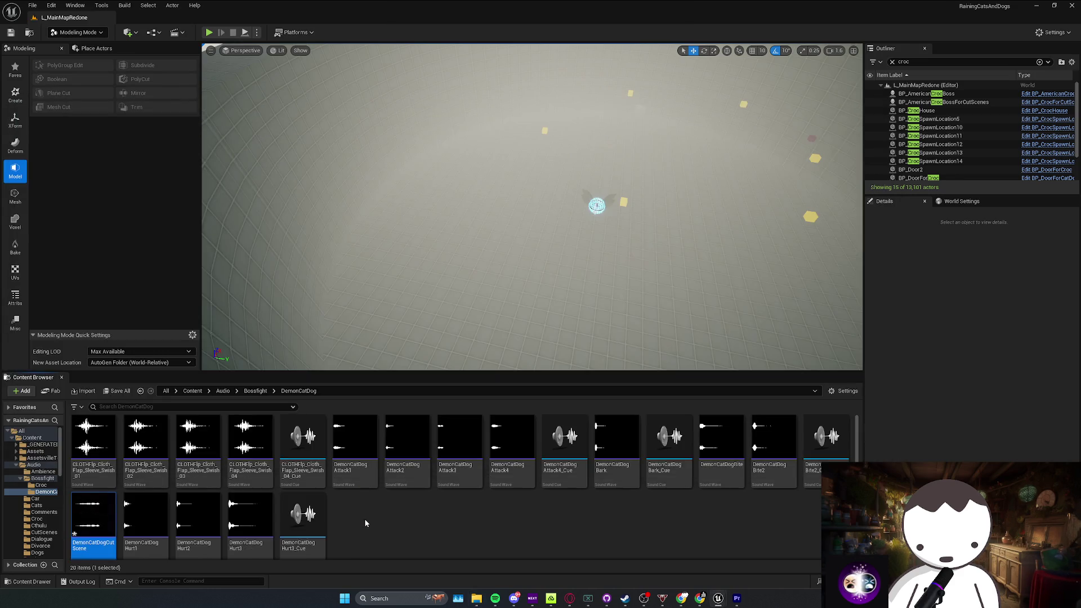
# Step: Create a DemonCatDogCutScene_Cue sound cue from the wave and open it
pyautogui.rightClick(92, 526)
pyautogui.click(134, 197)
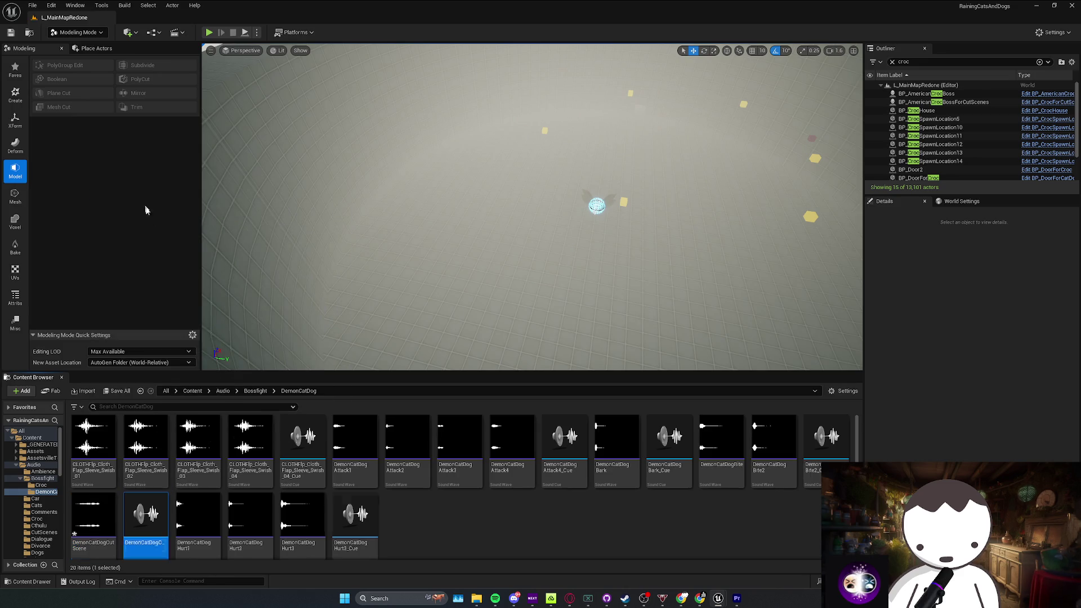
pyautogui.doubleClick(156, 535)
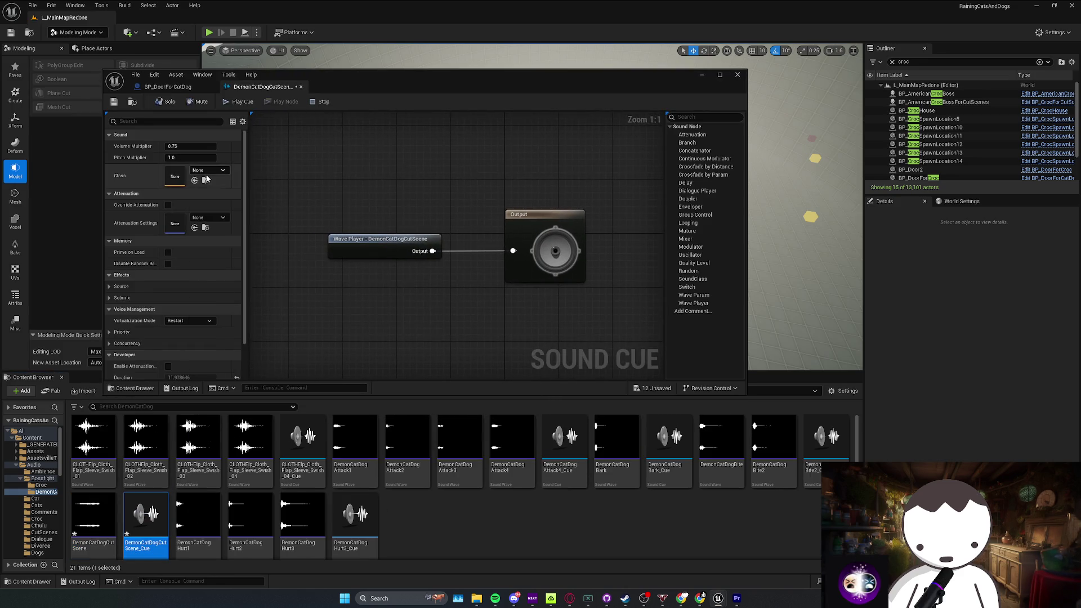
# Step: Set the cue's sound class to SC_Dialogue instead of SC_SFX_Mine and save it
pyautogui.click(208, 170)
pyautogui.scroll(-5, 262, 305)
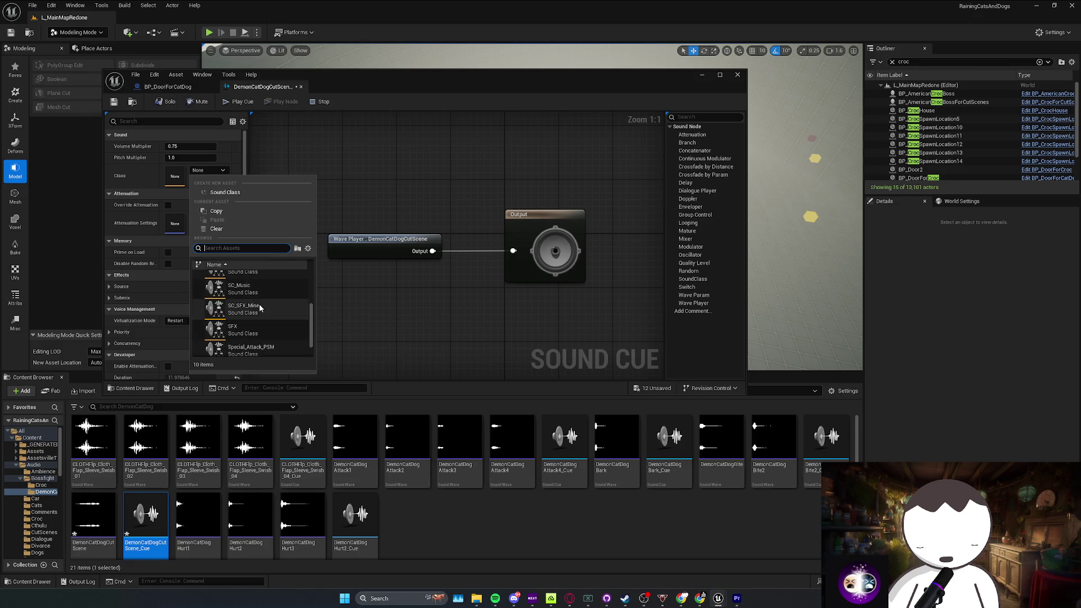
pyautogui.click(265, 312)
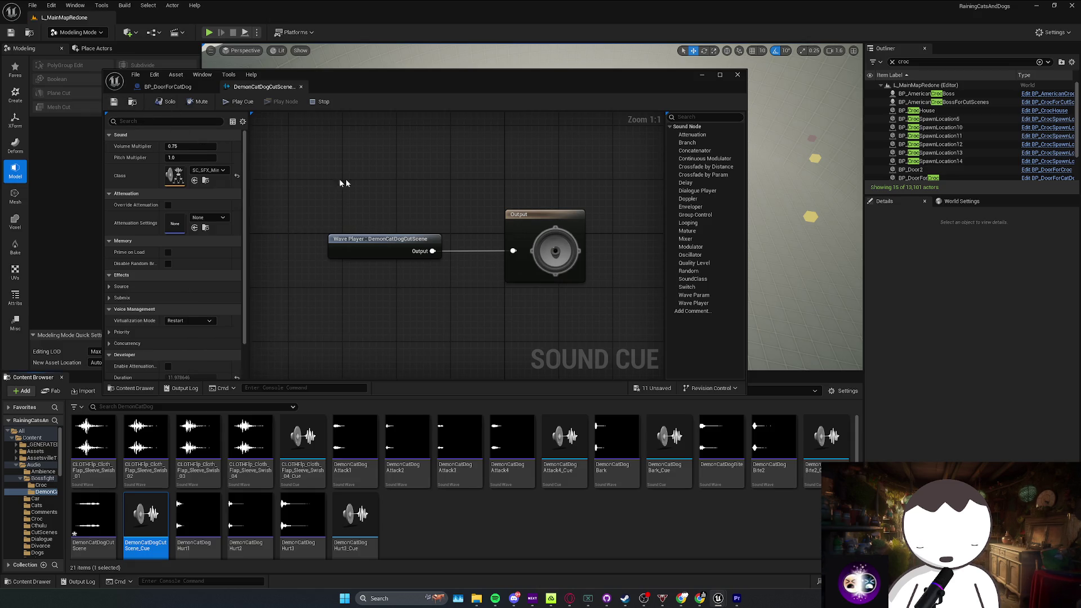
pyautogui.click(209, 170)
pyautogui.scroll(2, 279, 299)
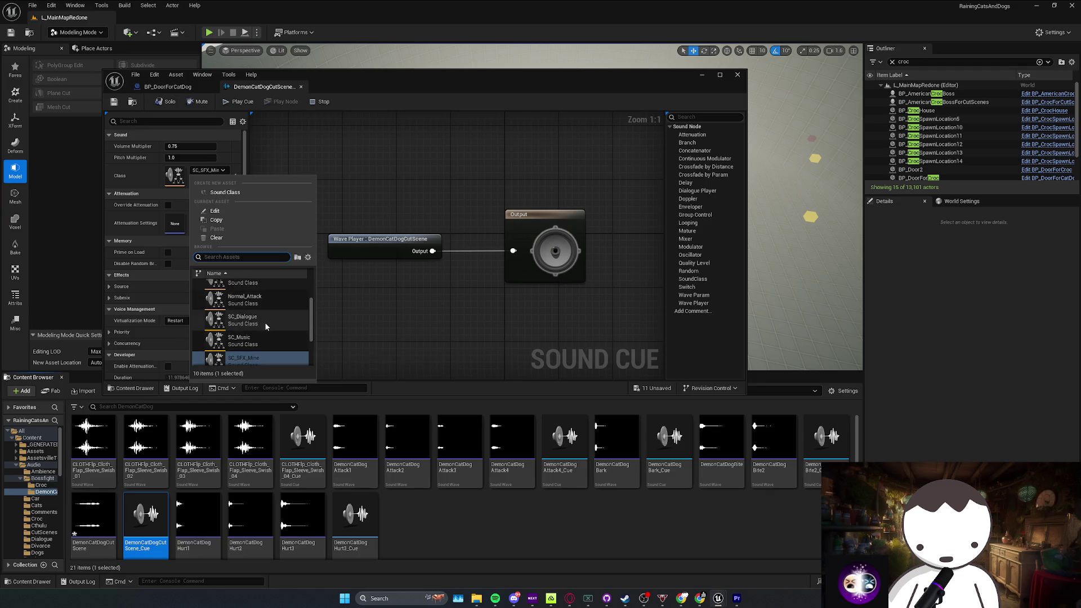
pyautogui.click(265, 319)
pyautogui.click(114, 102)
# Step: Look through the sound class list without changing it and close the cue editor
pyautogui.click(221, 171)
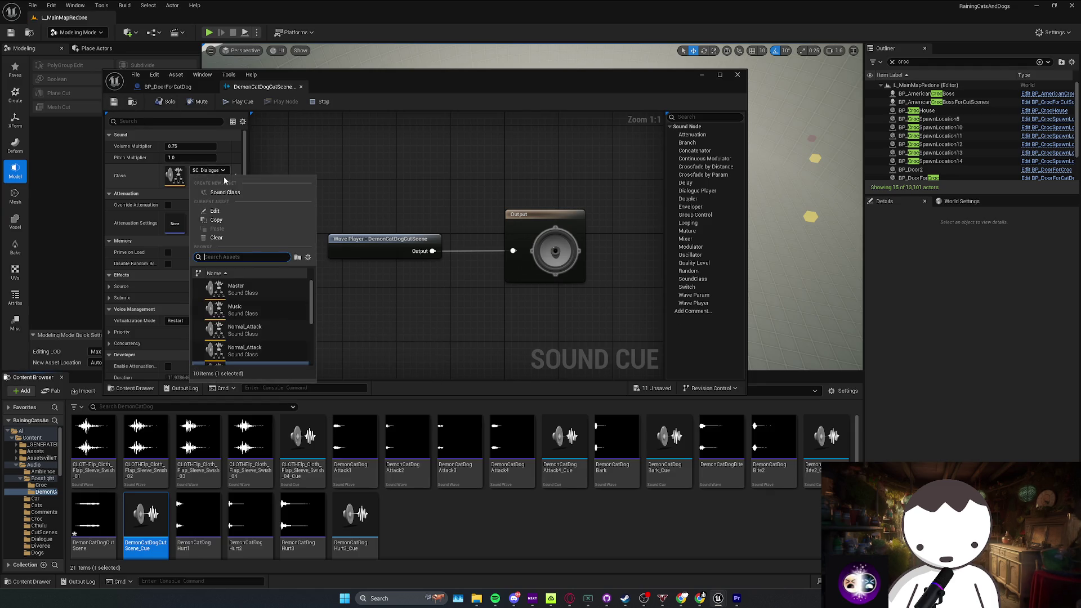
pyautogui.scroll(-3, 287, 332)
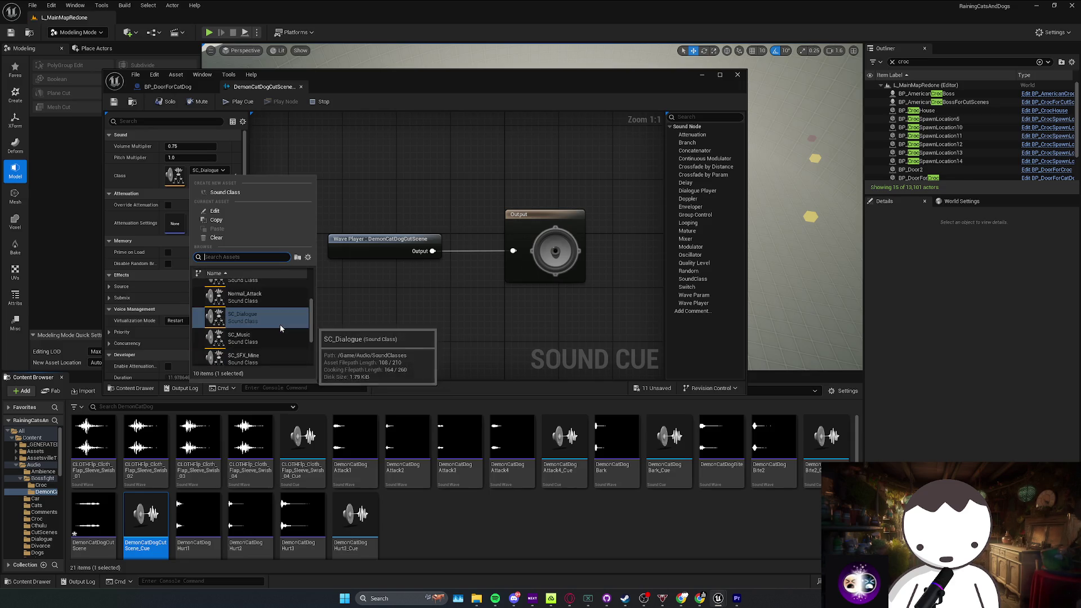
pyautogui.scroll(-1, 280, 328)
pyautogui.click(535, 337)
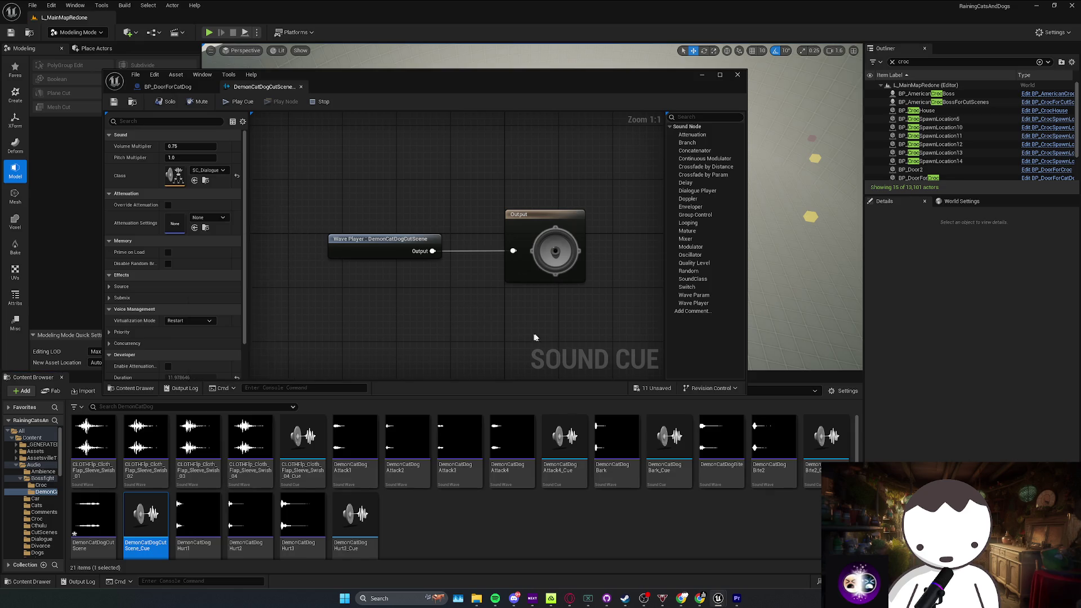
pyautogui.click(737, 75)
# Step: Move the viewport over the grid floor, save the level, and return to Content root
pyautogui.moveTo(532, 208)
pyautogui.mouseDown()
pyautogui.moveTo(504, 147)
pyautogui.moveTo(482, 132)
pyautogui.moveTo(509, 278)
pyautogui.mouseUp()
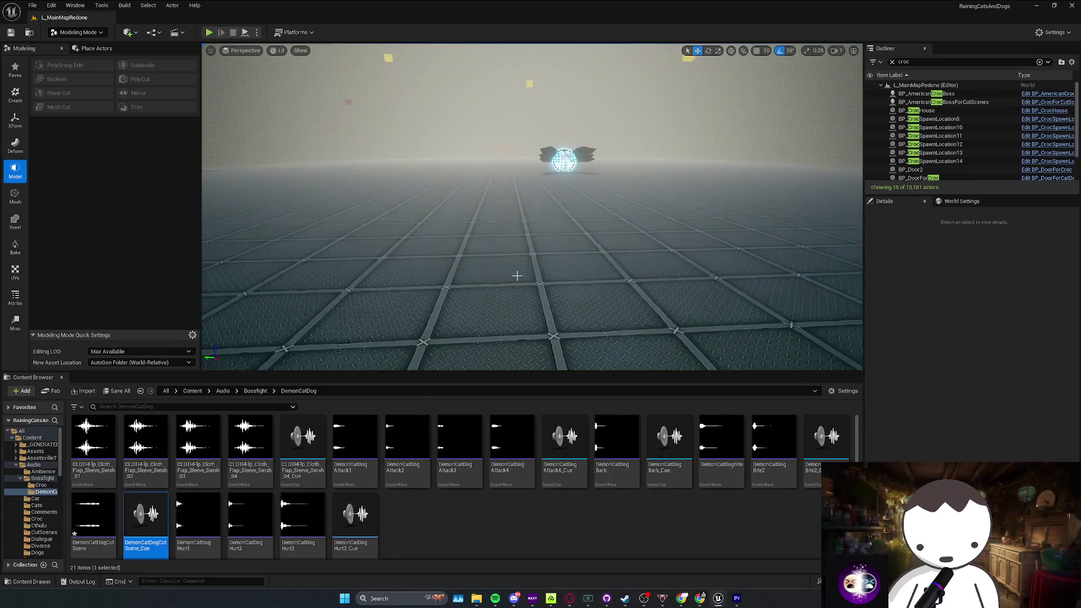
pyautogui.hotkey('ctrl', 's')
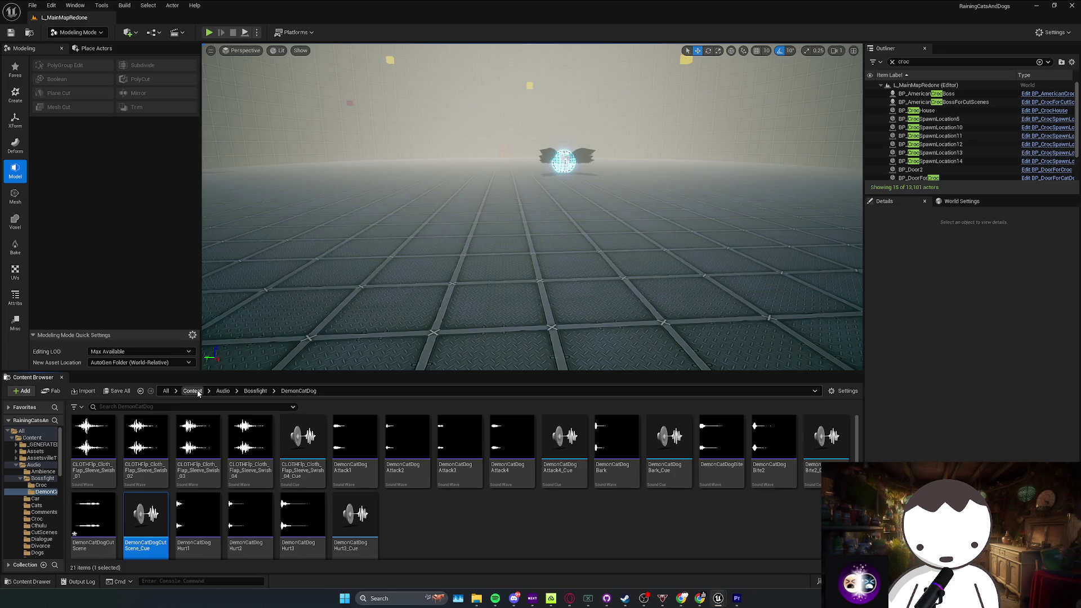
pyautogui.click(253, 390)
pyautogui.click(191, 391)
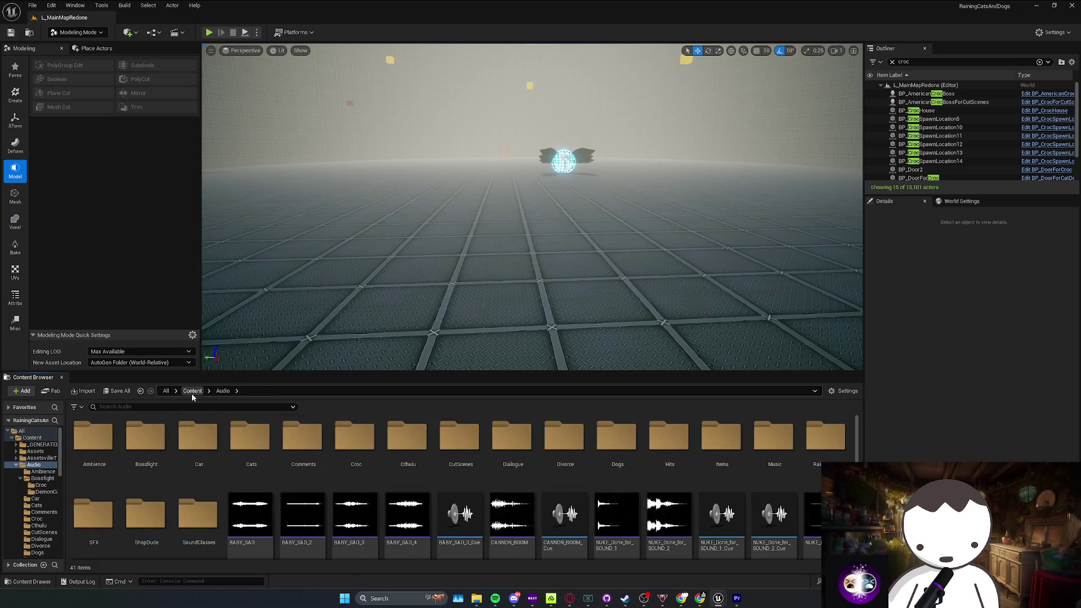
# Step: Browse the Blueprints Core and Gameplay folders and the Cinematics folder
pyautogui.doubleClick(283, 440)
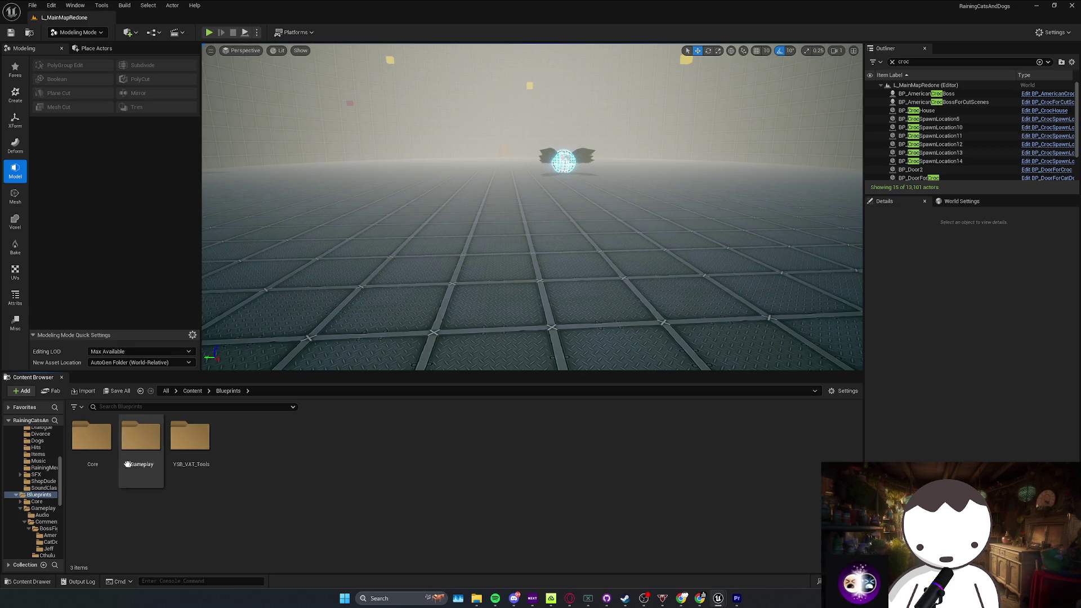
pyautogui.doubleClick(93, 445)
pyautogui.hotkey('alt', 'Left')
pyautogui.doubleClick(164, 463)
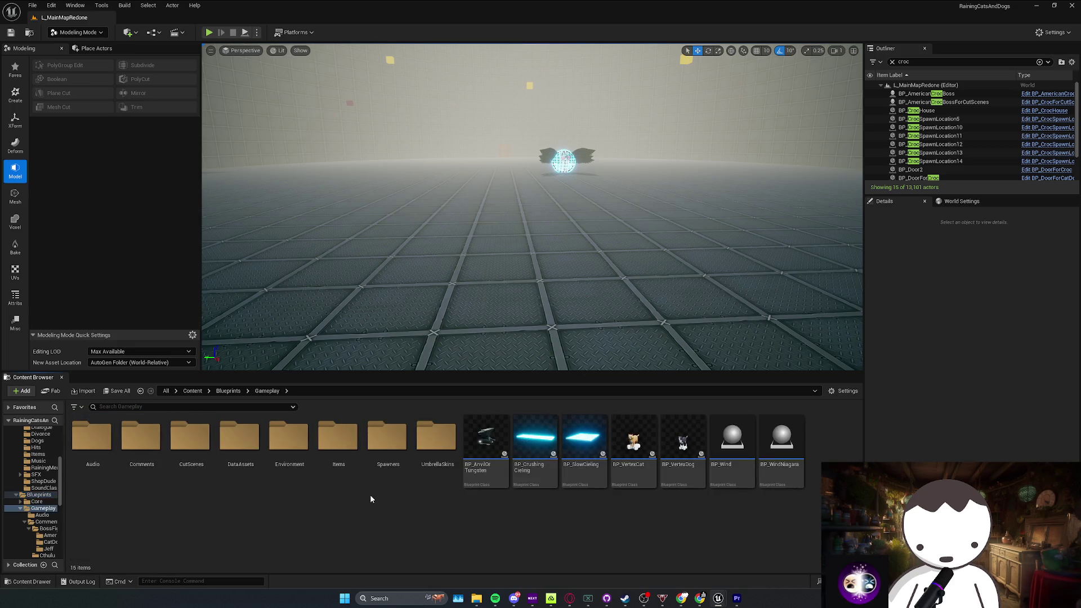
pyautogui.hotkey('alt', 'Left')
pyautogui.doubleClick(108, 453)
pyautogui.hotkey('alt', 'Left')
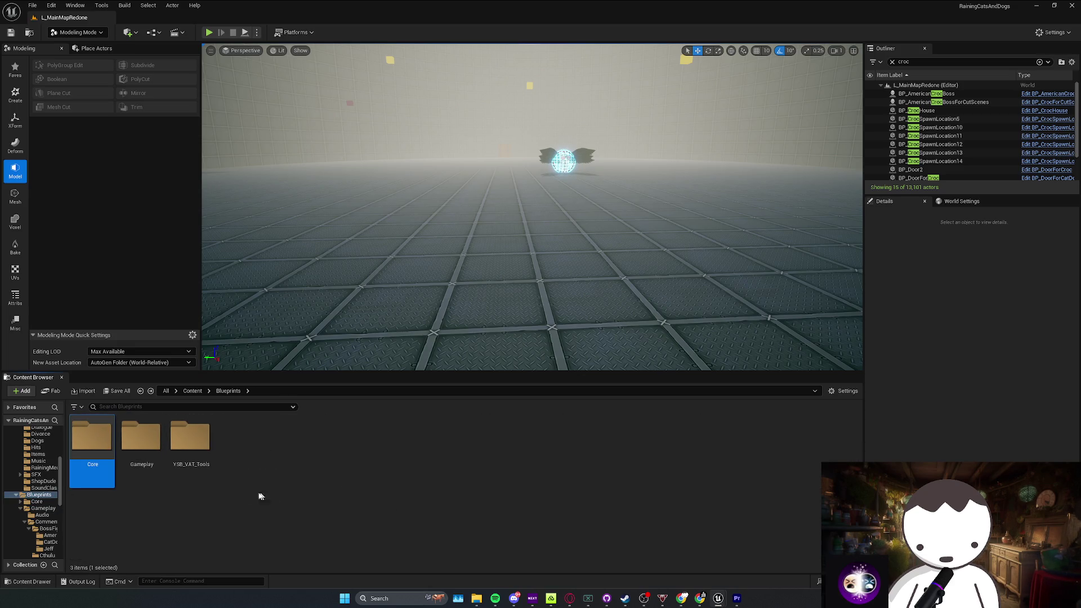
pyautogui.doubleClick(138, 440)
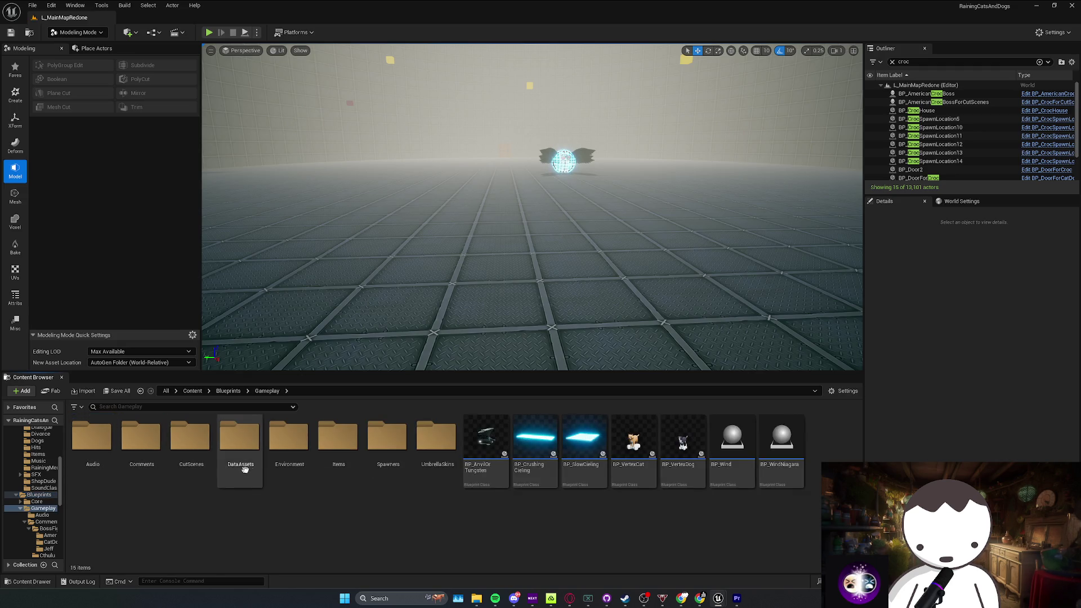
pyautogui.hotkey('alt', 'Left')
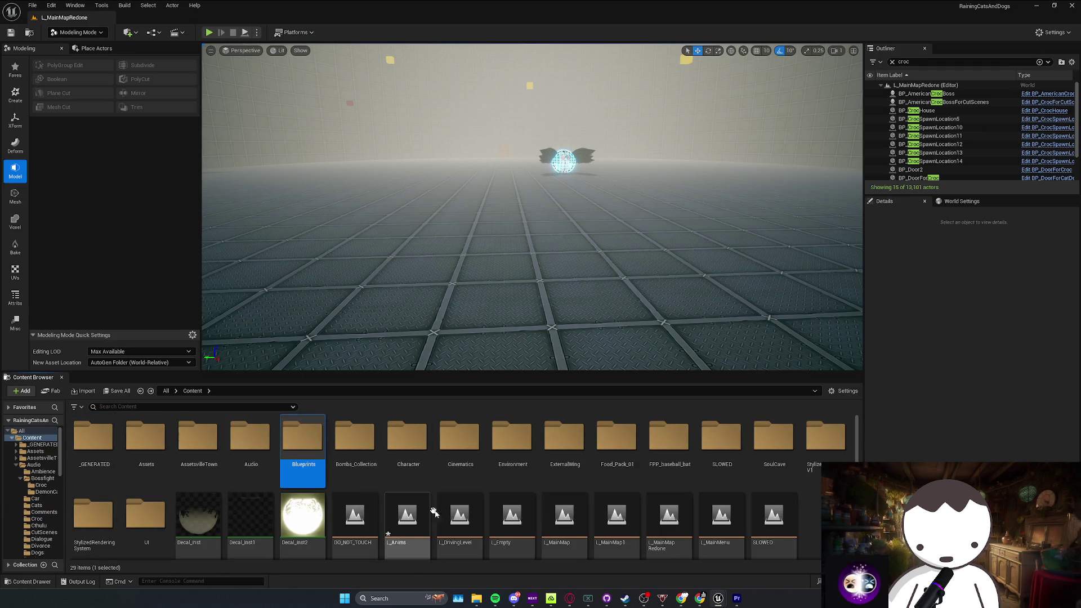
pyautogui.doubleClick(442, 457)
pyautogui.hotkey('alt', 'Left')
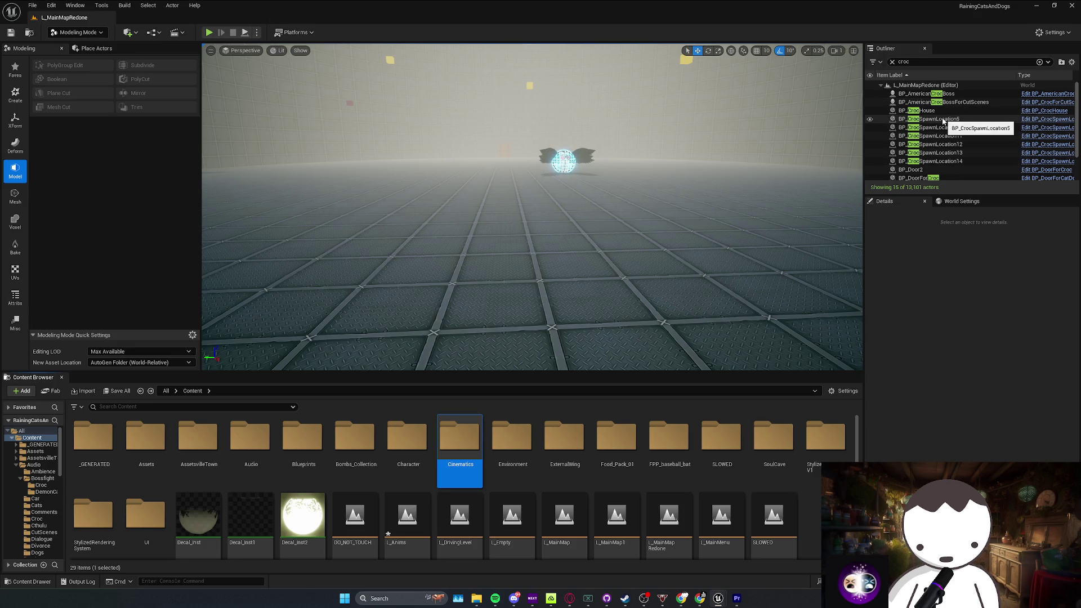
# Step: Use Browse to Asset on the BP_UniqueSpawner_Croc actor to reach its Blueprint
pyautogui.scroll(-2, 932, 157)
pyautogui.click(927, 169)
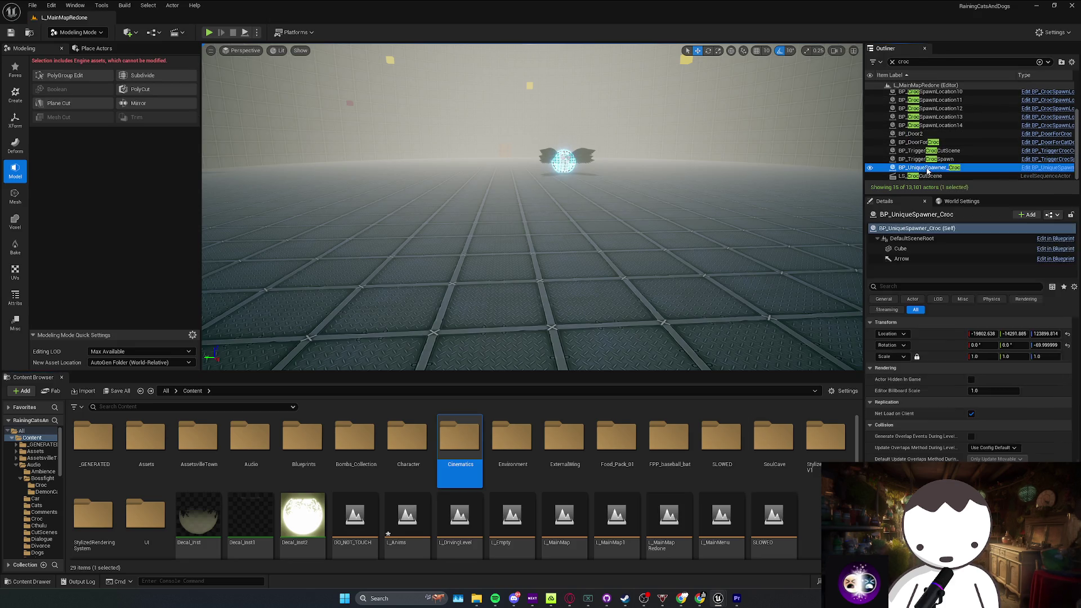
pyautogui.rightClick(927, 168)
pyautogui.click(935, 179)
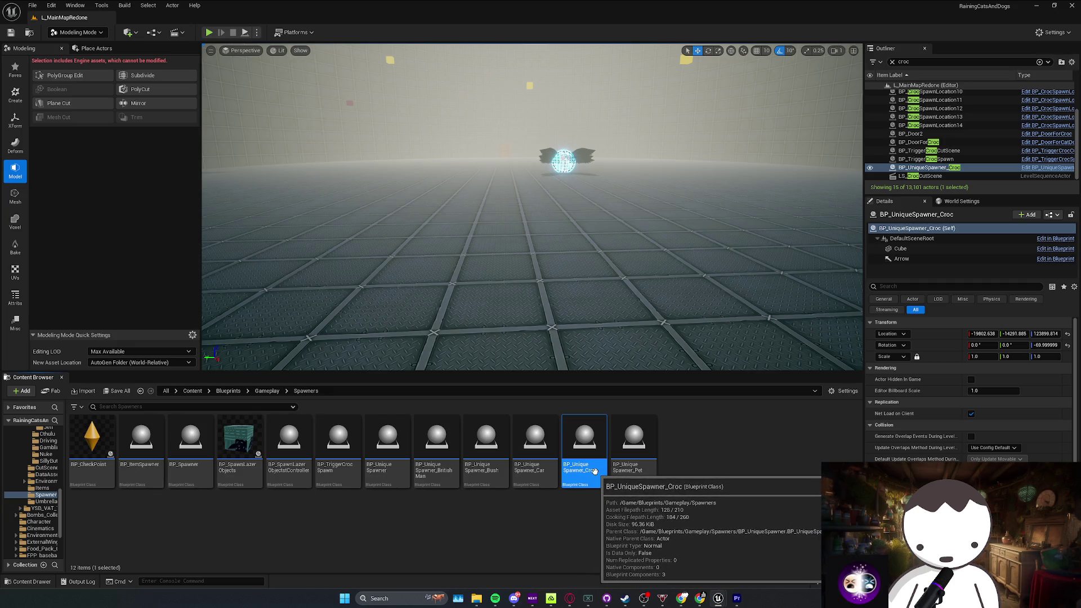
# Step: Try a BP_UniqueSpawner_CatDog copy of the croc spawner, then undo its placement and delete it
pyautogui.rightClick(592, 472)
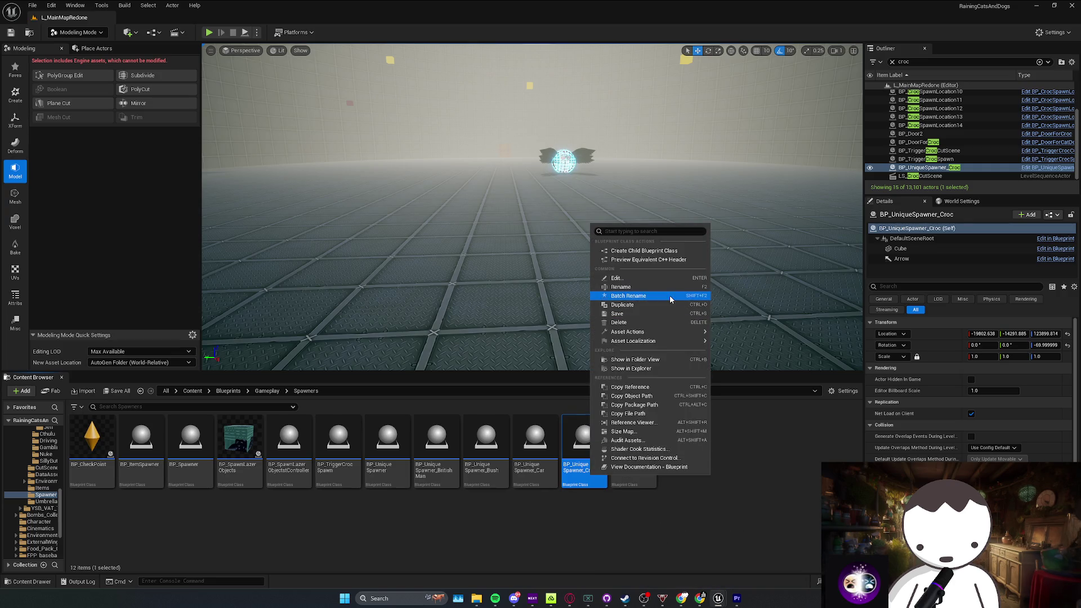
pyautogui.click(651, 305)
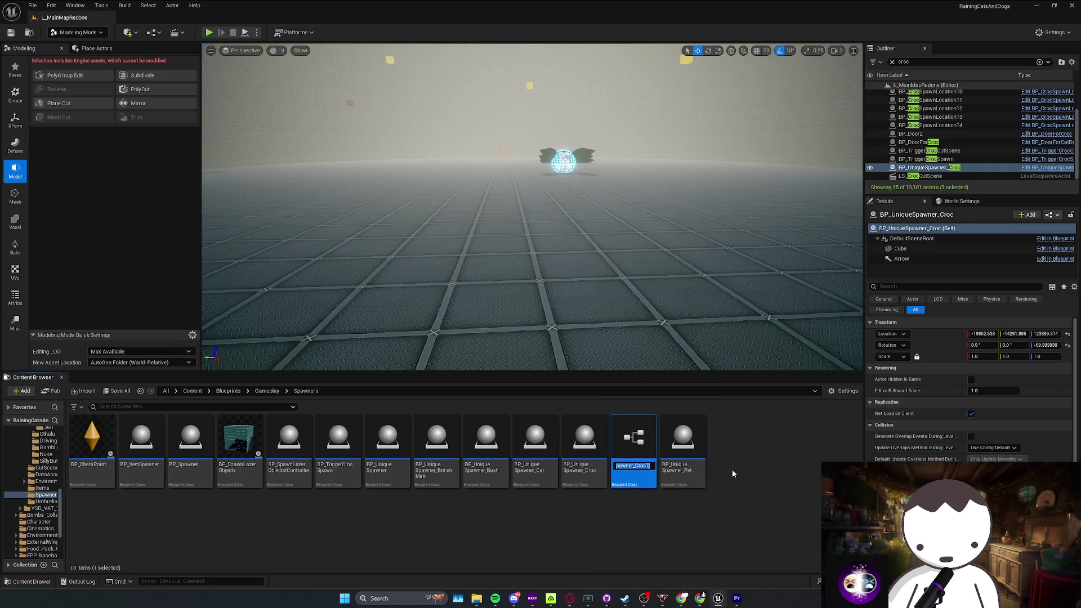
pyautogui.press('BackSpace')
pyautogui.press('BackSpace')
pyautogui.press('BackSpace')
pyautogui.write('CatDog')
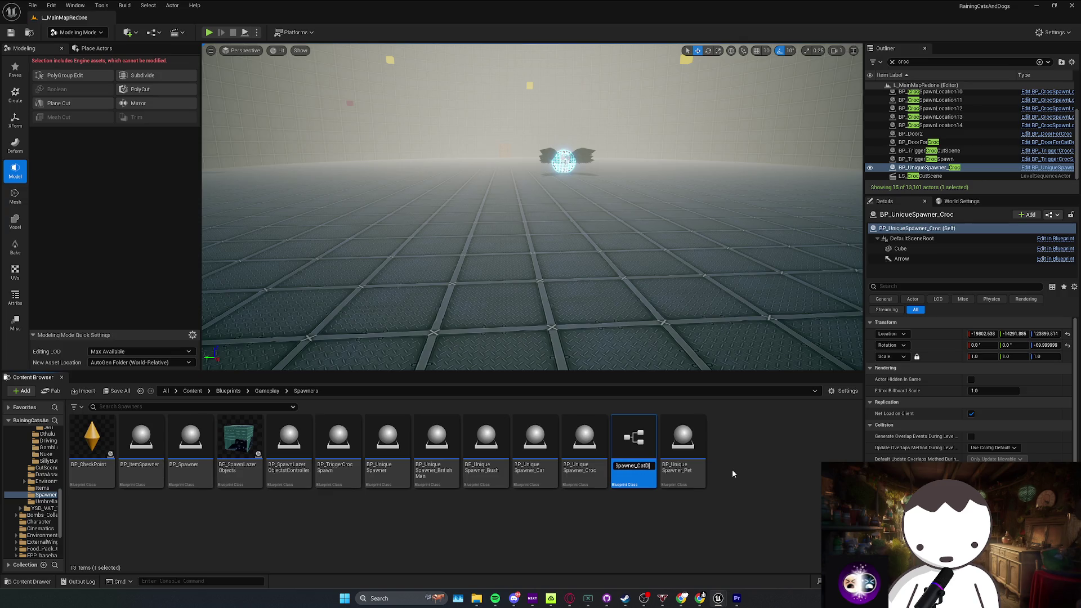
pyautogui.press('Return')
pyautogui.moveTo(585, 442)
pyautogui.mouseDown()
pyautogui.moveTo(592, 295)
pyautogui.moveTo(580, 294)
pyautogui.mouseUp()
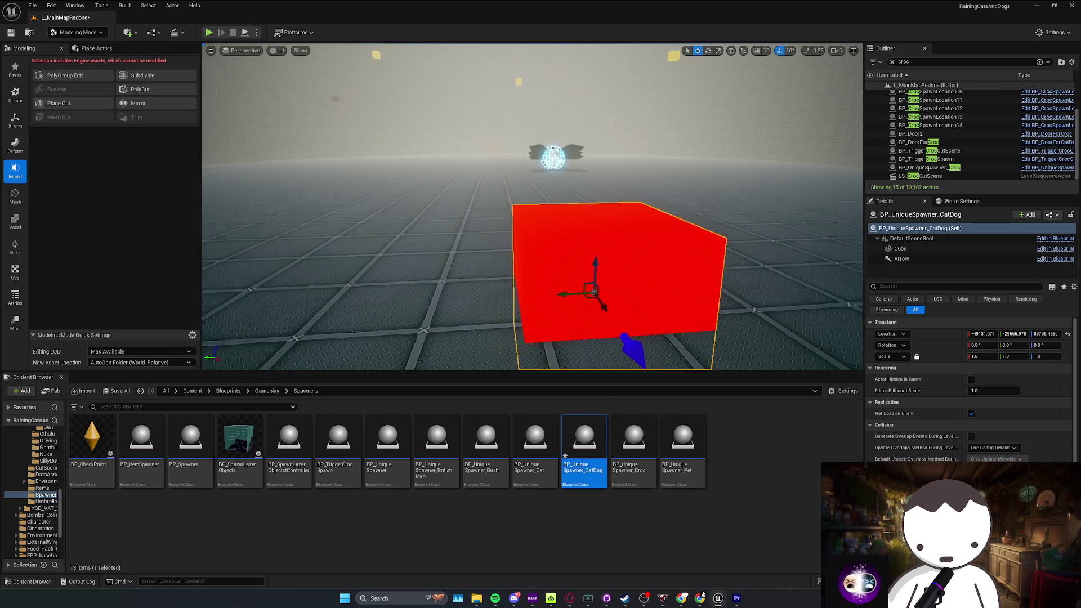
pyautogui.hotkey('ctrl', 'z')
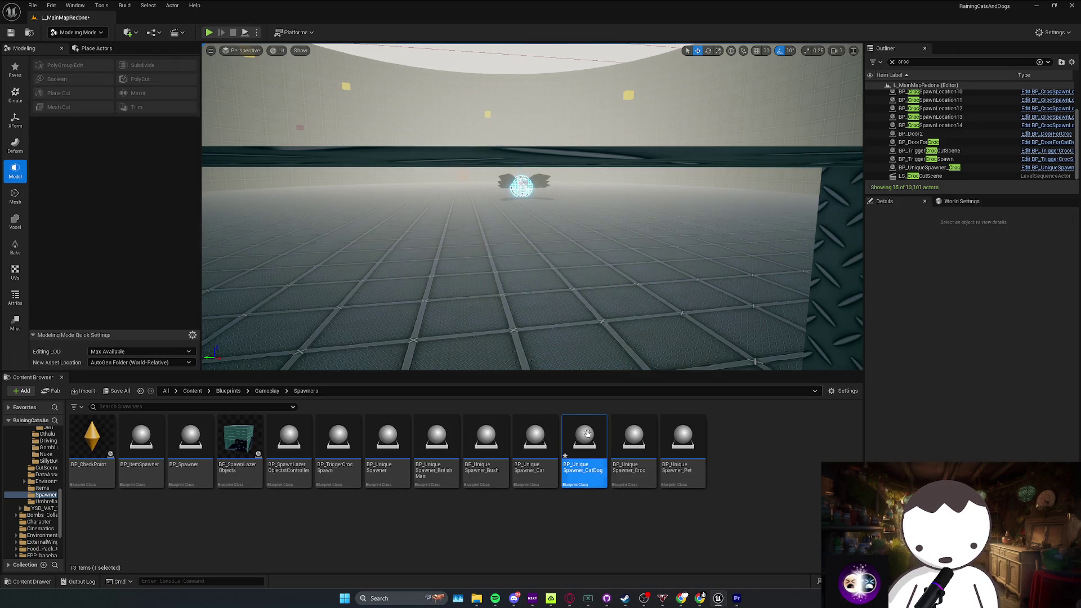
pyautogui.press('Delete')
pyautogui.click(481, 438)
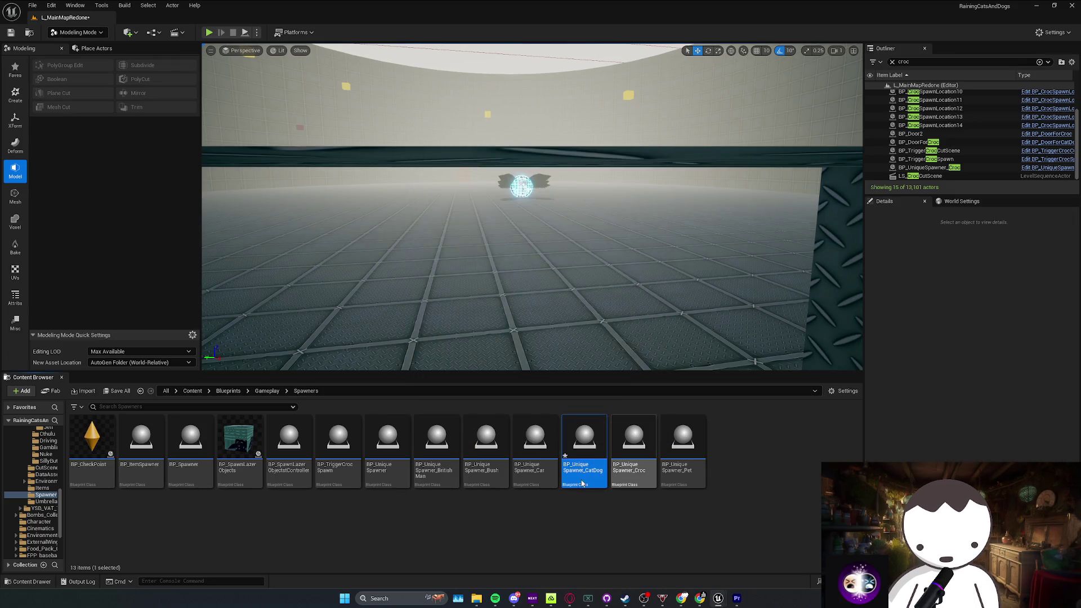
# Step: Duplicate BP_TriggerCrocSpawn as BP_TriggerCatDog, place it in the level, and save all
pyautogui.click(341, 470)
pyautogui.rightClick(351, 478)
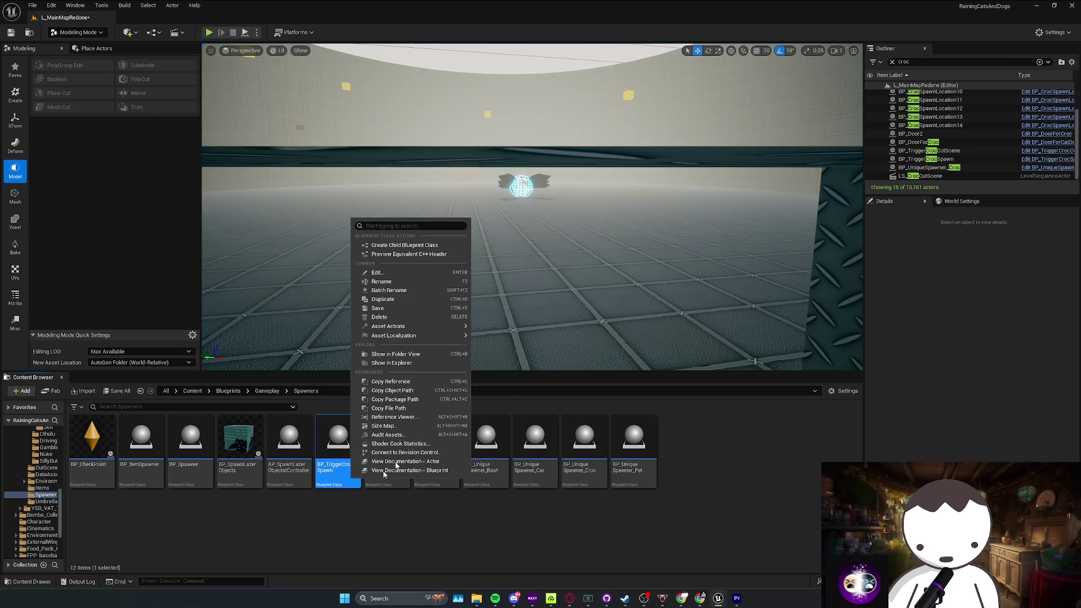
pyautogui.click(397, 299)
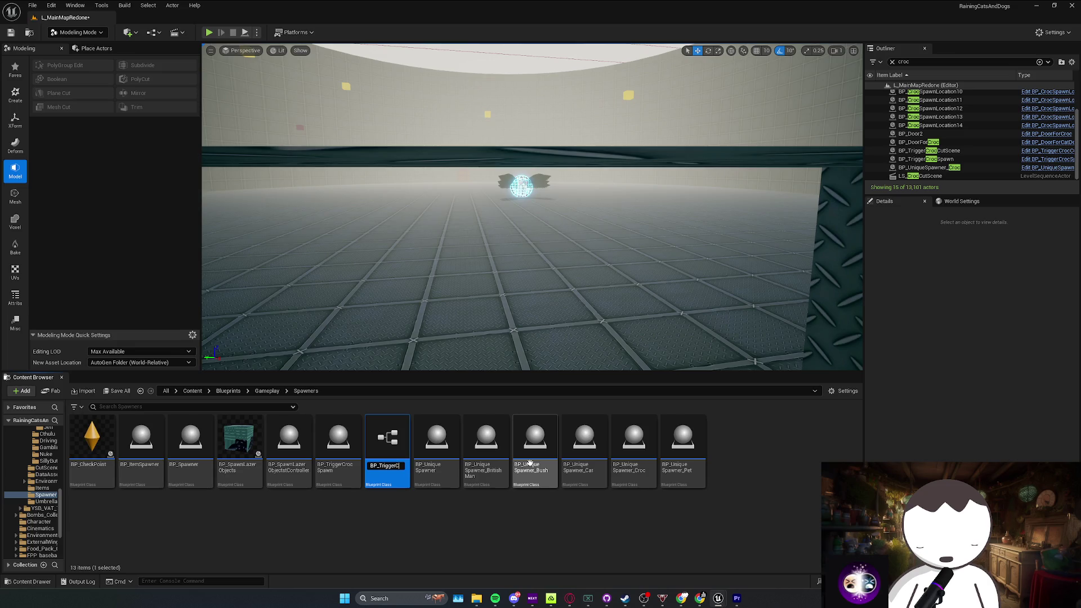
pyautogui.press('Return')
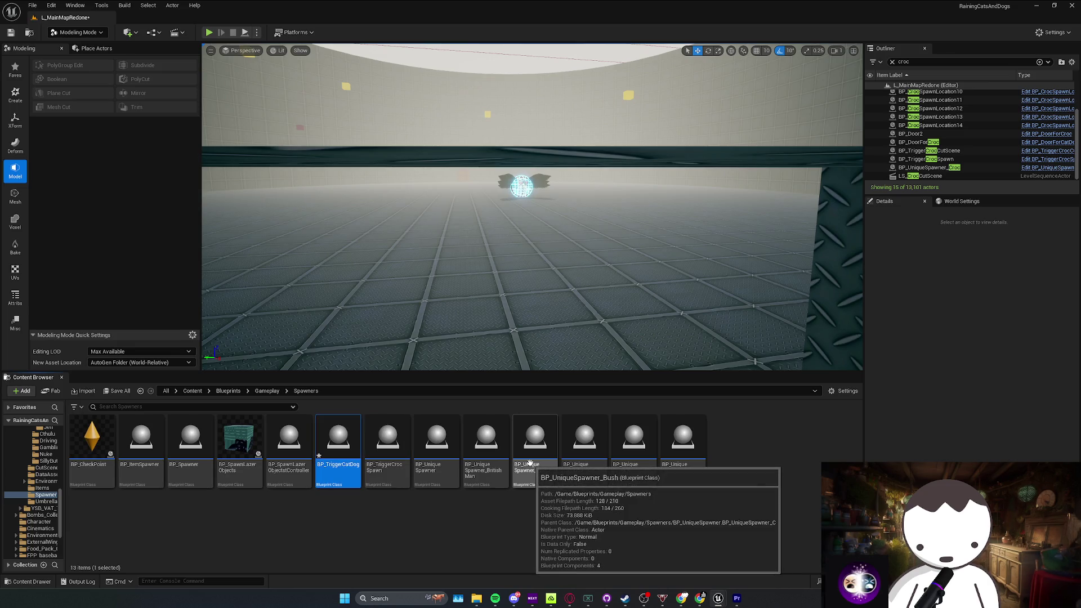
pyautogui.moveTo(338, 442)
pyautogui.mouseDown()
pyautogui.moveTo(553, 270)
pyautogui.moveTo(571, 285)
pyautogui.mouseUp()
pyautogui.hotkey('ctrl', 's')
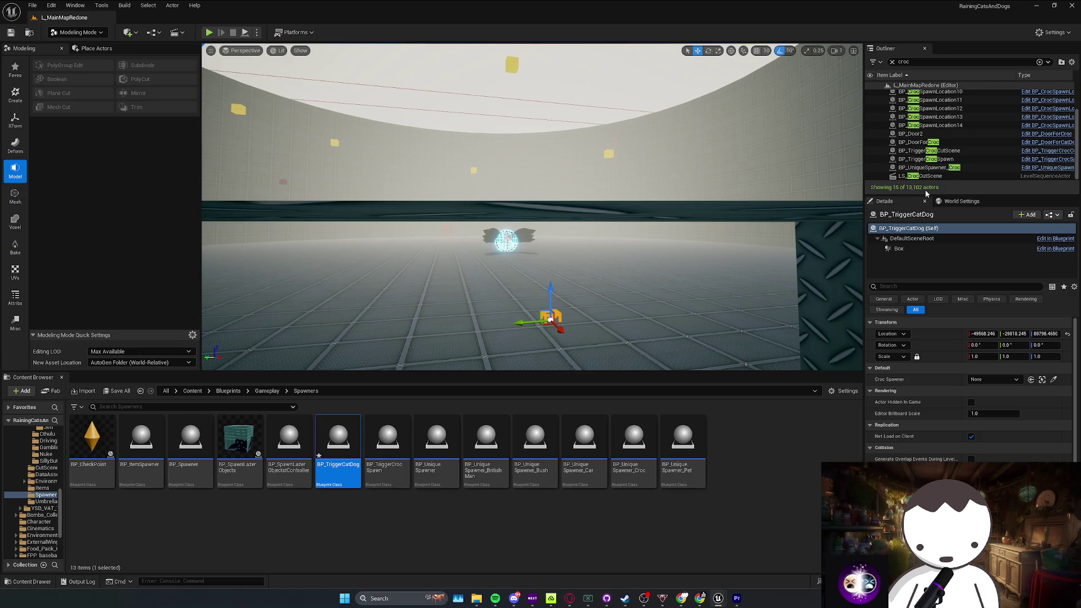
pyautogui.click(923, 177)
# Step: Find LS_CrocCutScene from its level actor, duplicate it as LS_CatDogScene, and open the copy
pyautogui.rightClick(932, 177)
pyautogui.click(969, 204)
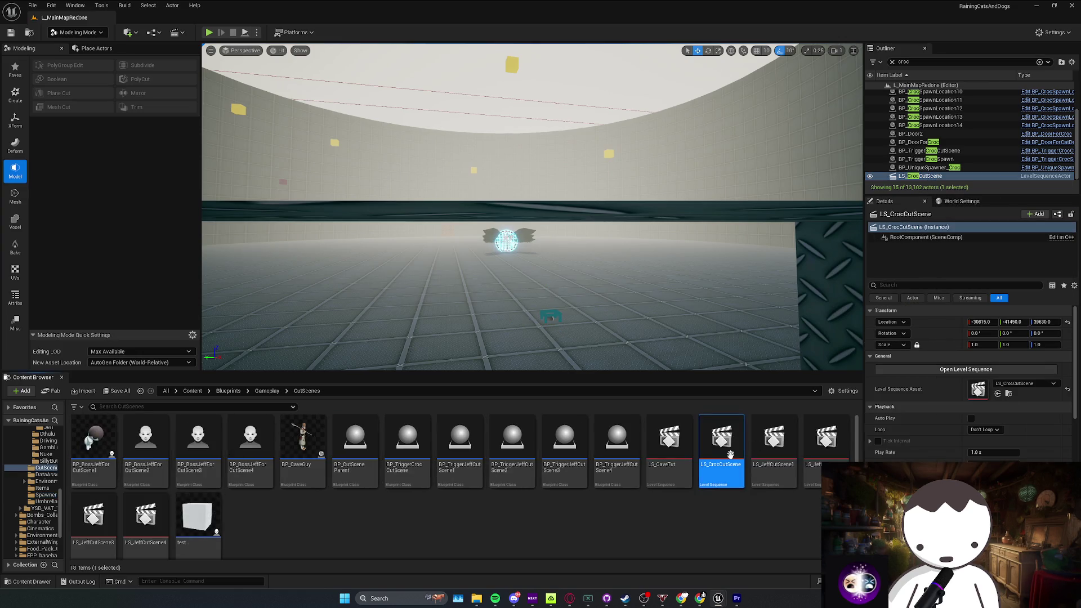
pyautogui.rightClick(730, 455)
pyautogui.click(773, 307)
pyautogui.write('LS_CatDogSce')
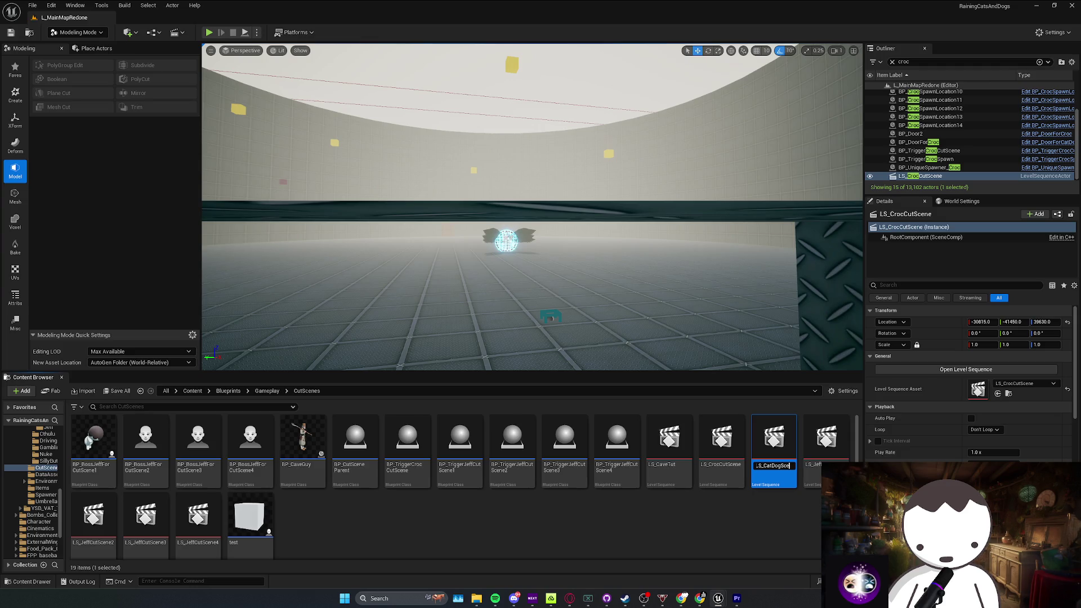
pyautogui.write('ne')
pyautogui.press('Return')
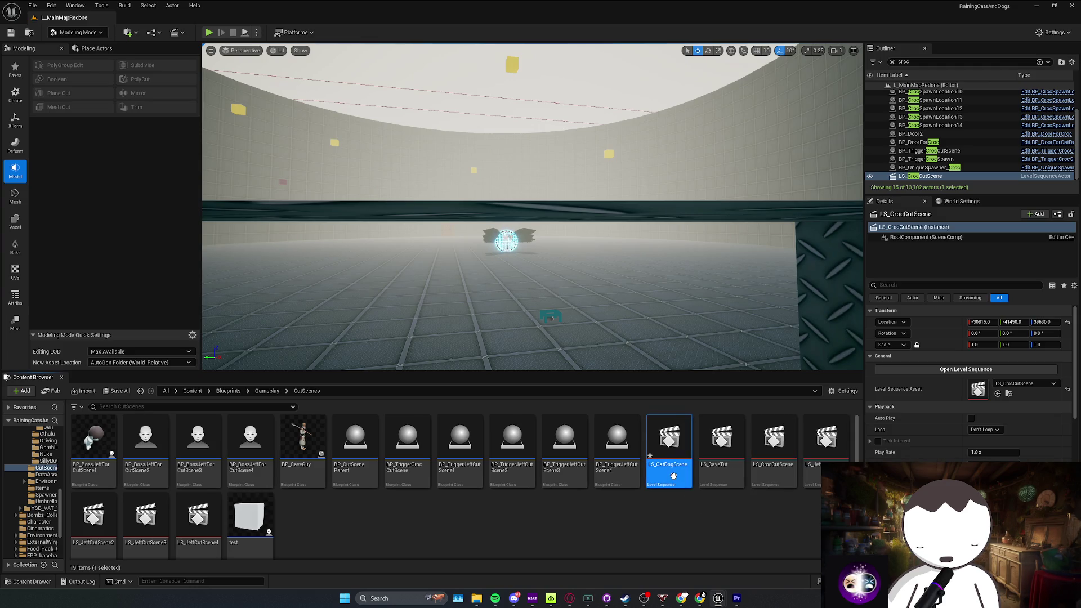
pyautogui.doubleClick(673, 475)
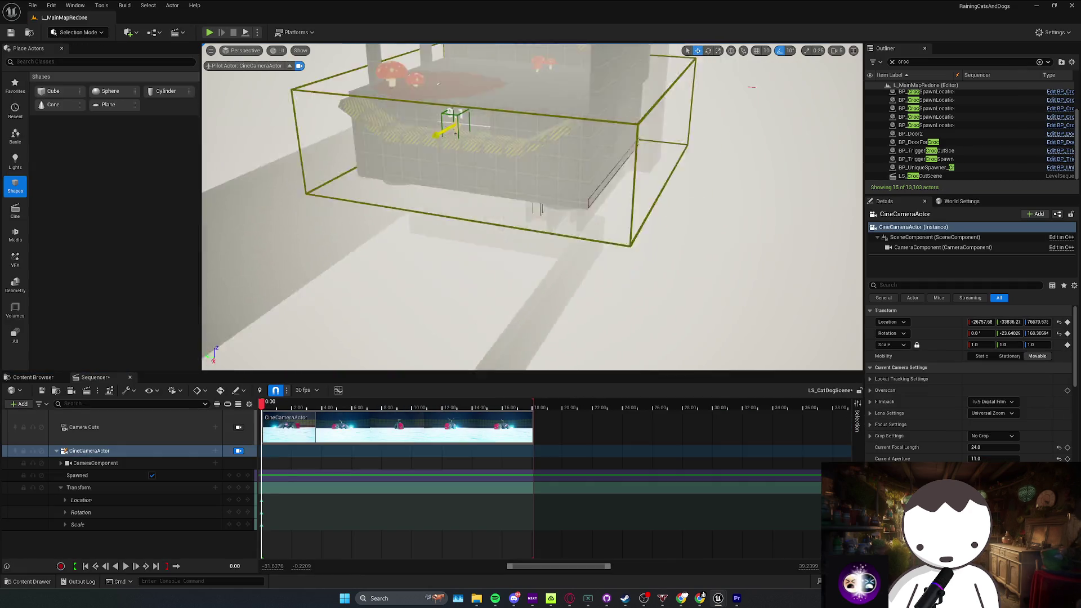
# Step: Fly the CineCameraActor across the level down to a close-up of the glowing winged sphere
pyautogui.moveTo(532, 208)
pyautogui.mouseDown()
pyautogui.moveTo(496, 237)
pyautogui.moveTo(406, 366)
pyautogui.moveTo(338, 349)
pyautogui.moveTo(338, 371)
pyautogui.moveTo(355, 373)
pyautogui.mouseUp()
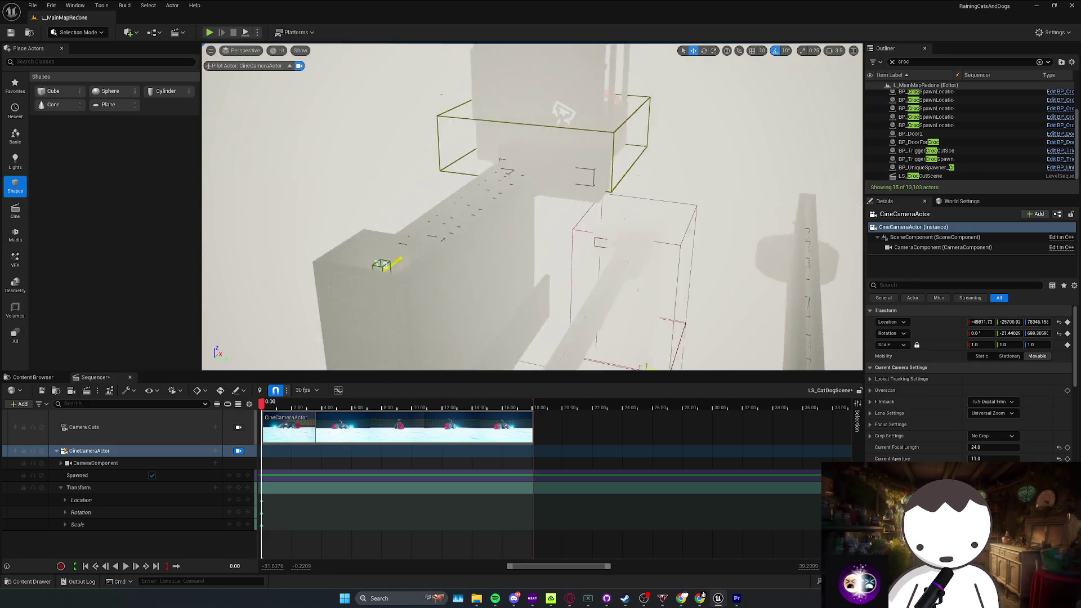
pyautogui.moveTo(354, 360); pyautogui.dragTo(364, 358)
pyautogui.scroll(1, 359, 361)
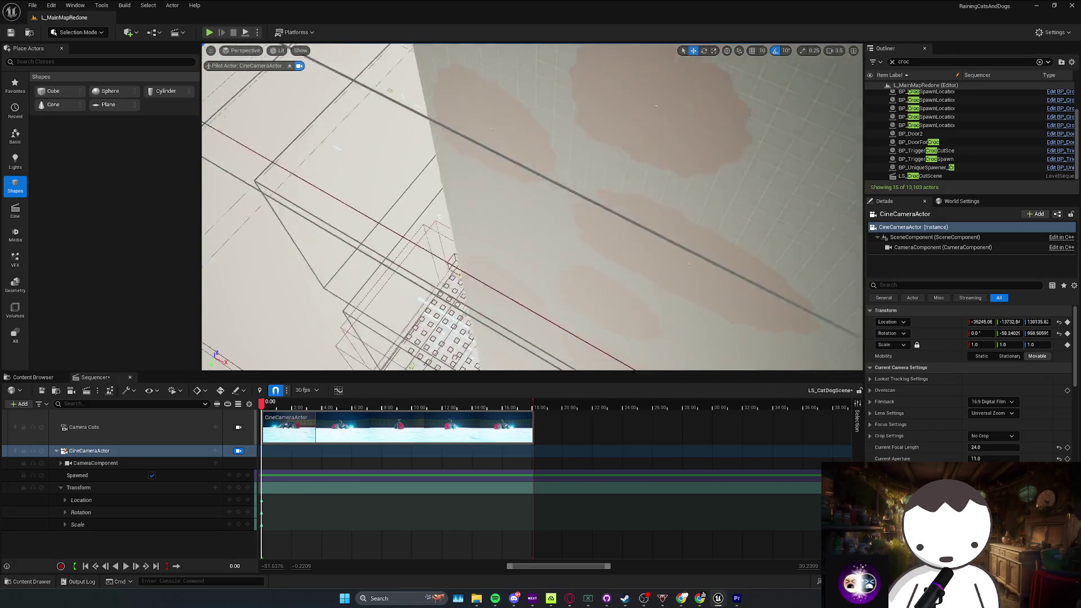
pyautogui.moveTo(364, 358); pyautogui.dragTo(364, 358)
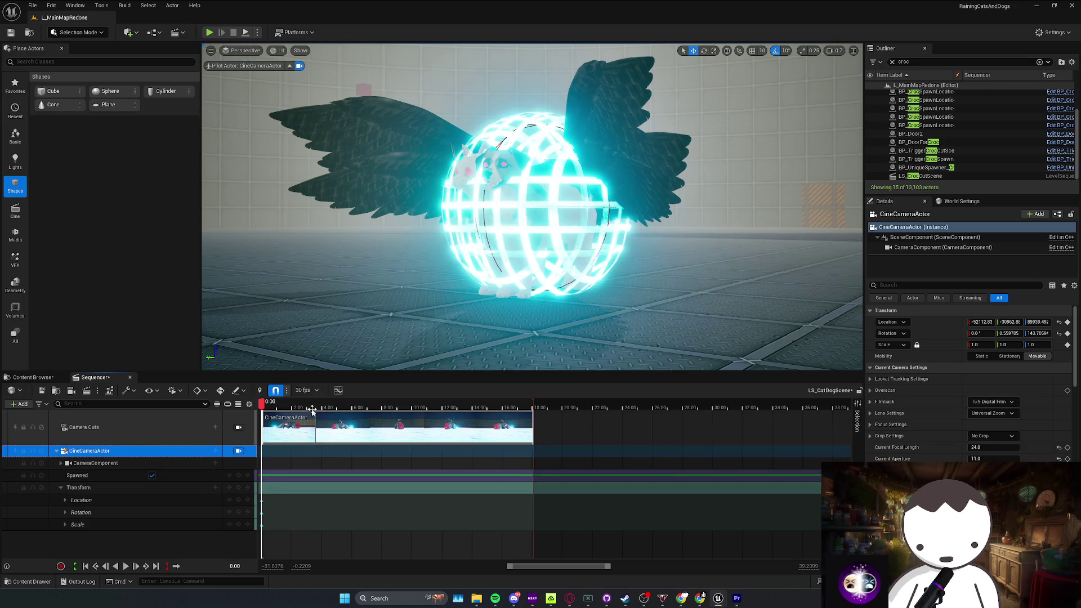
# Step: Pull the camera back from the sphere and key its transform at 18.10
pyautogui.click(456, 407)
pyautogui.moveTo(528, 415); pyautogui.dragTo(533, 412)
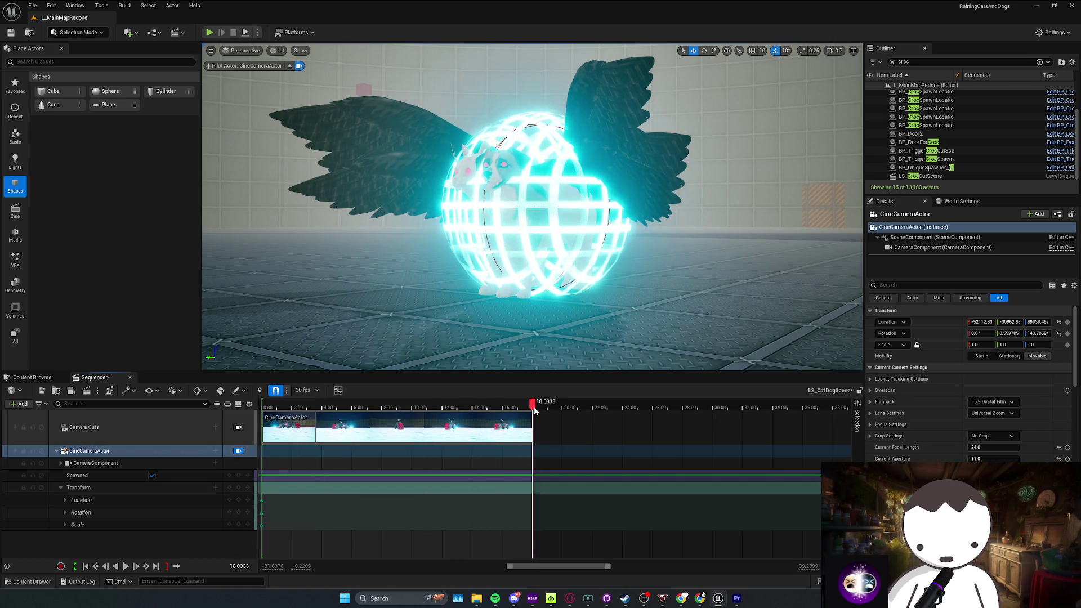
pyautogui.press('s')
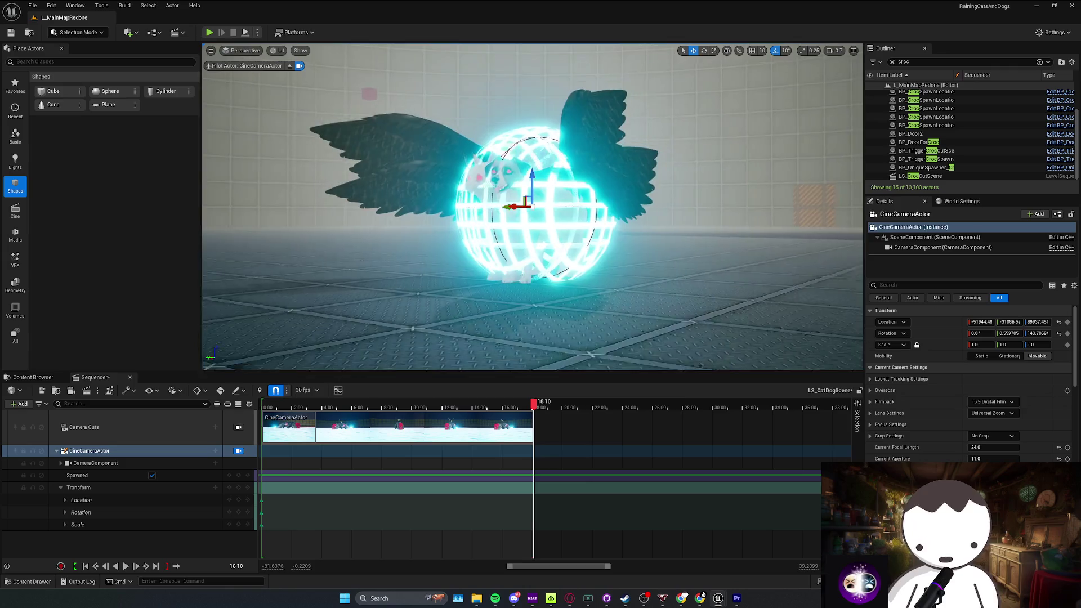
pyautogui.press('s')
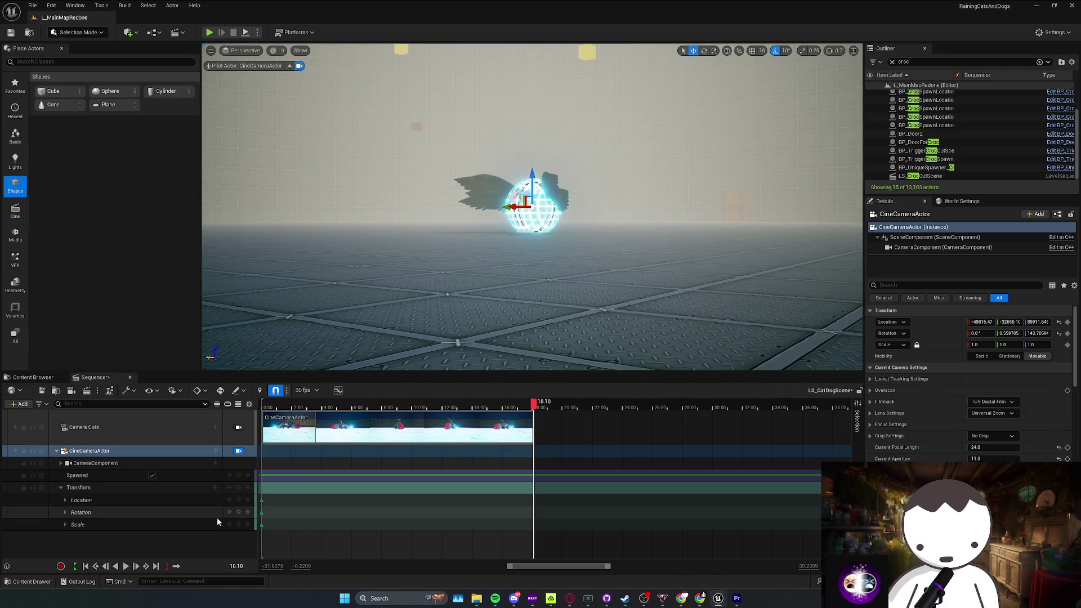
pyautogui.click(238, 487)
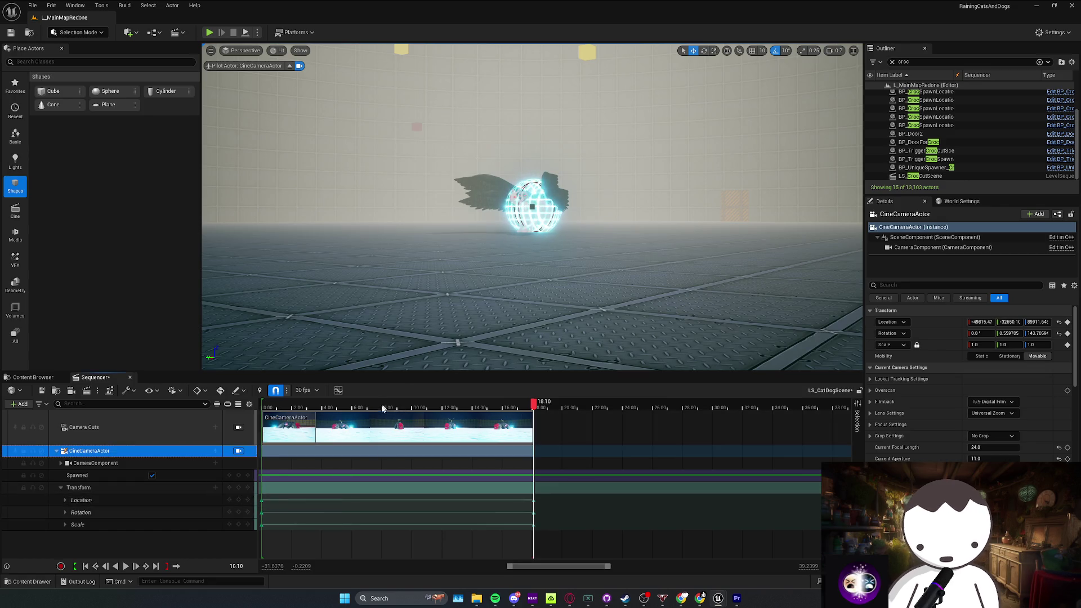
# Step: Make the starting focal length key linear and key Current Focal Length 110 at 18.10
pyautogui.moveTo(534, 403)
pyautogui.mouseDown()
pyautogui.moveTo(302, 403)
pyautogui.moveTo(264, 416)
pyautogui.mouseUp()
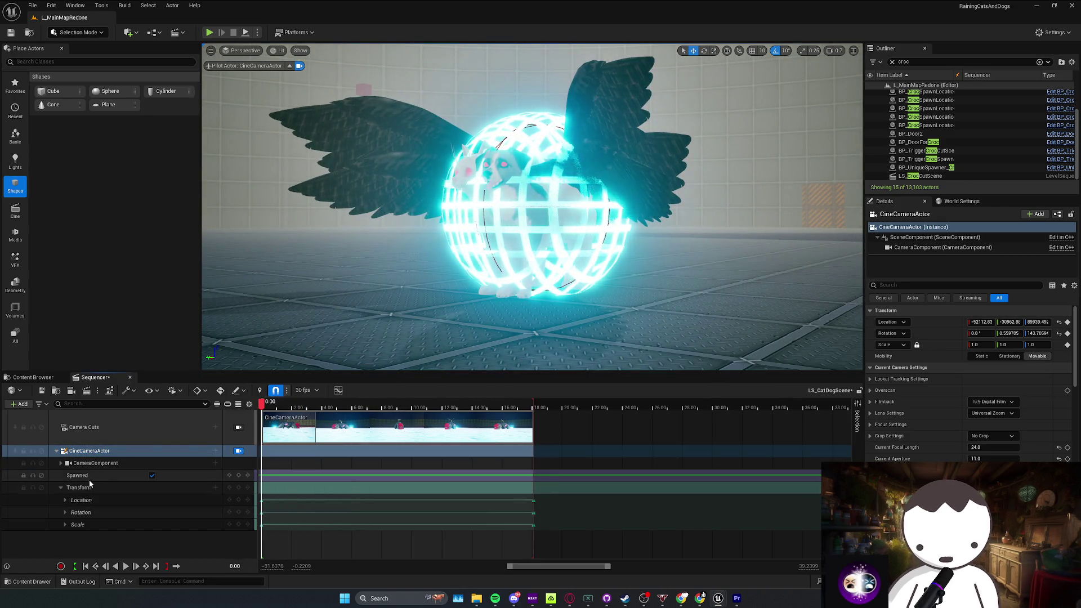
pyautogui.click(60, 463)
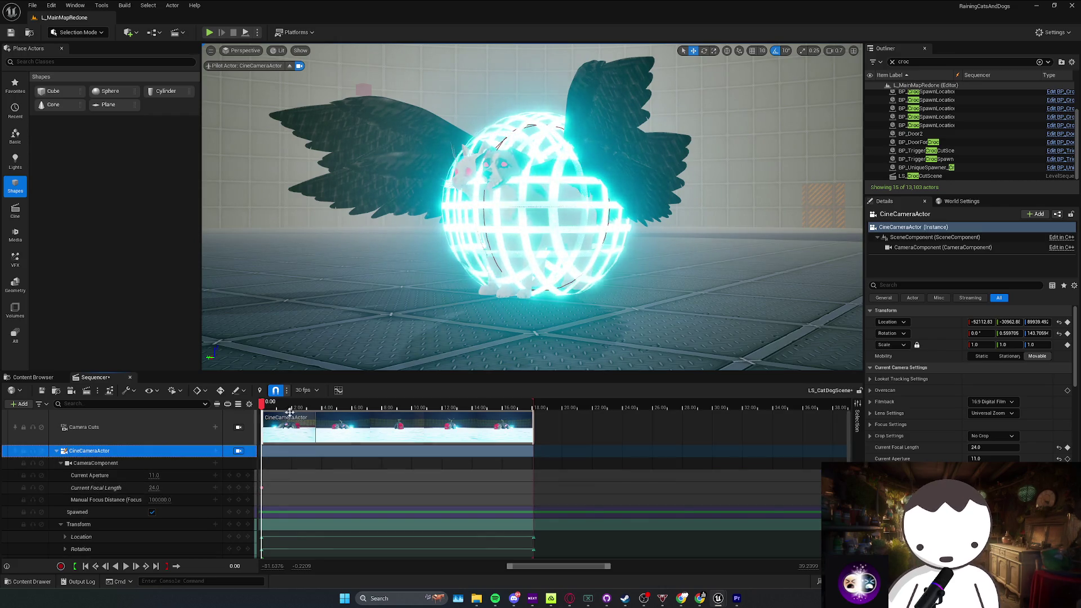
pyautogui.click(262, 488)
pyautogui.rightClick(262, 489)
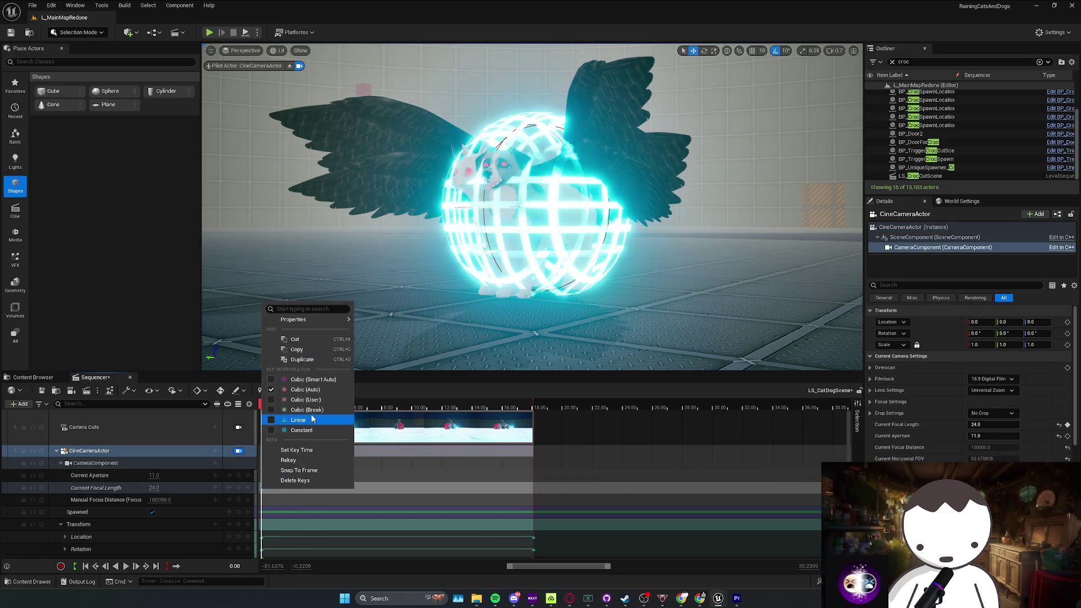
pyautogui.click(303, 422)
pyautogui.moveTo(296, 407); pyautogui.dragTo(535, 407)
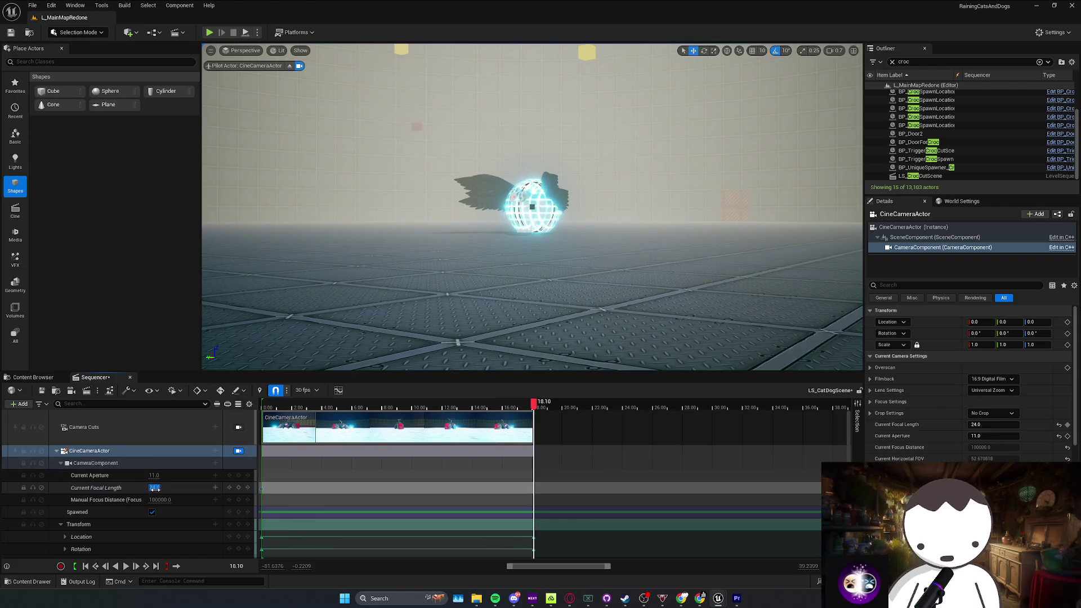
pyautogui.write('110')
pyautogui.press('Return')
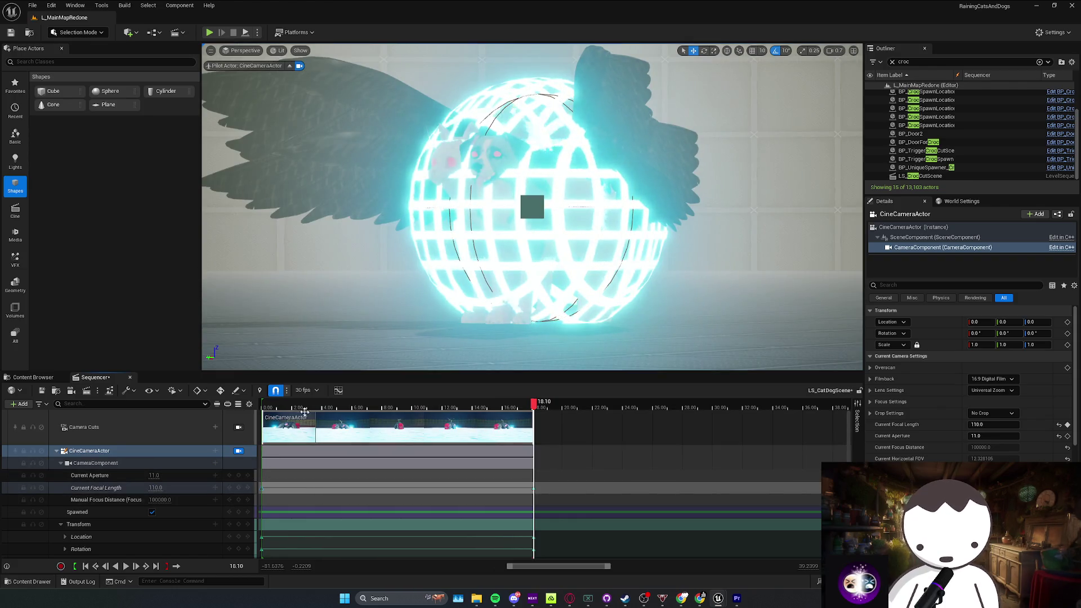
# Step: Preview the shot, then shift the final camera keys from 18 s to about 12.5 s
pyautogui.press('space')
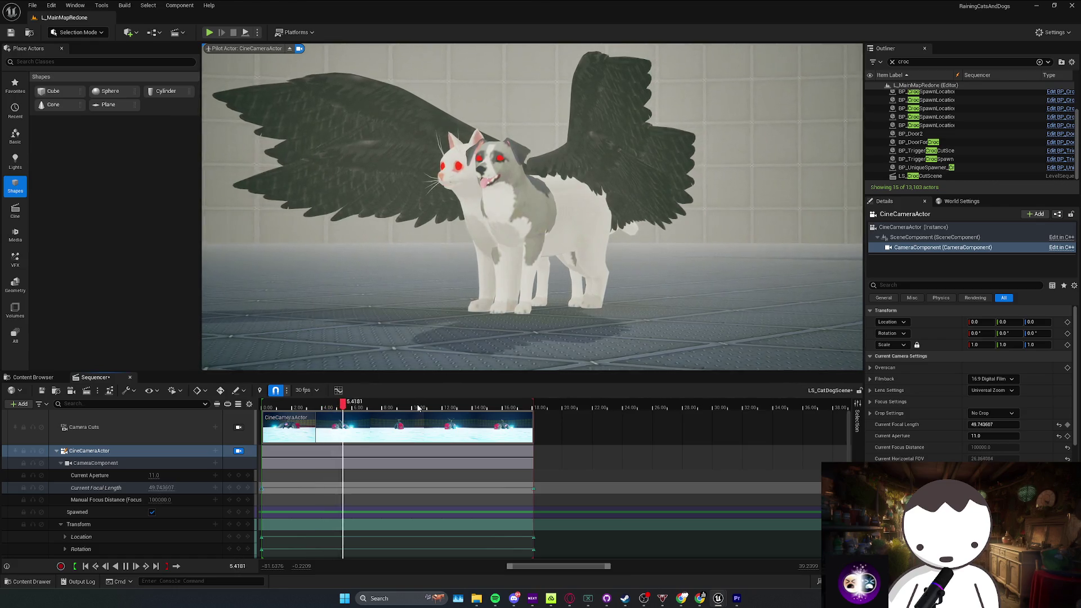
pyautogui.press('space')
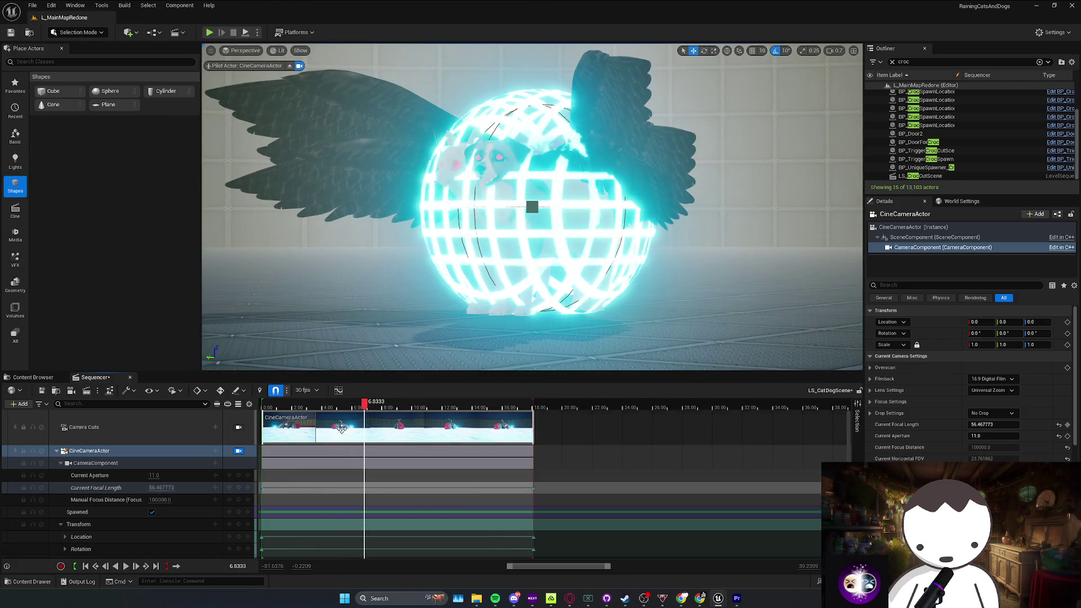
pyautogui.press('Up')
pyautogui.click(497, 435)
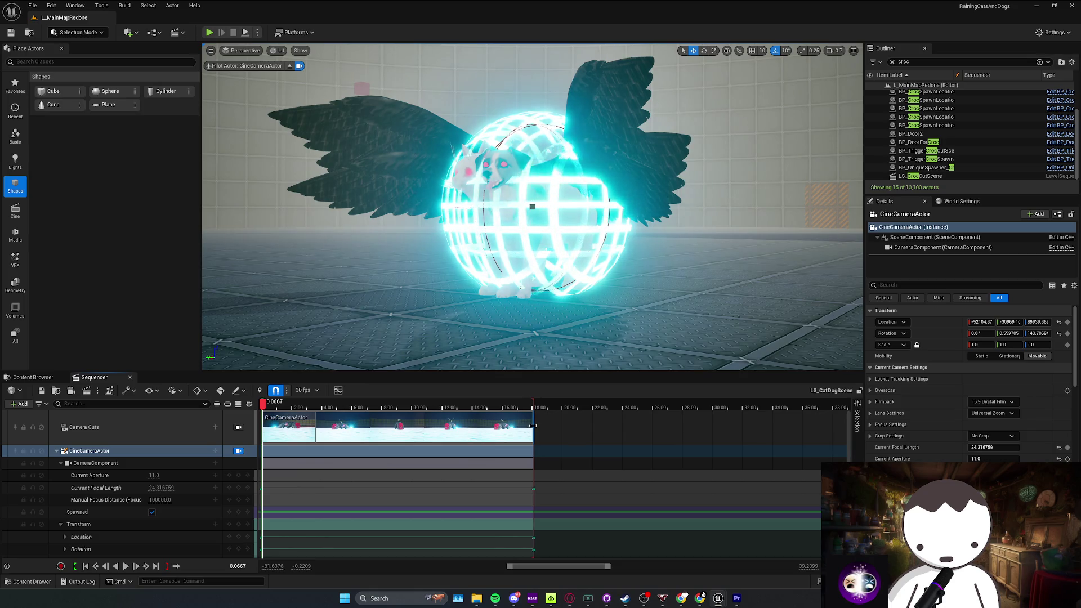
pyautogui.moveTo(531, 478); pyautogui.dragTo(579, 564)
pyautogui.scroll(-1, 550, 529)
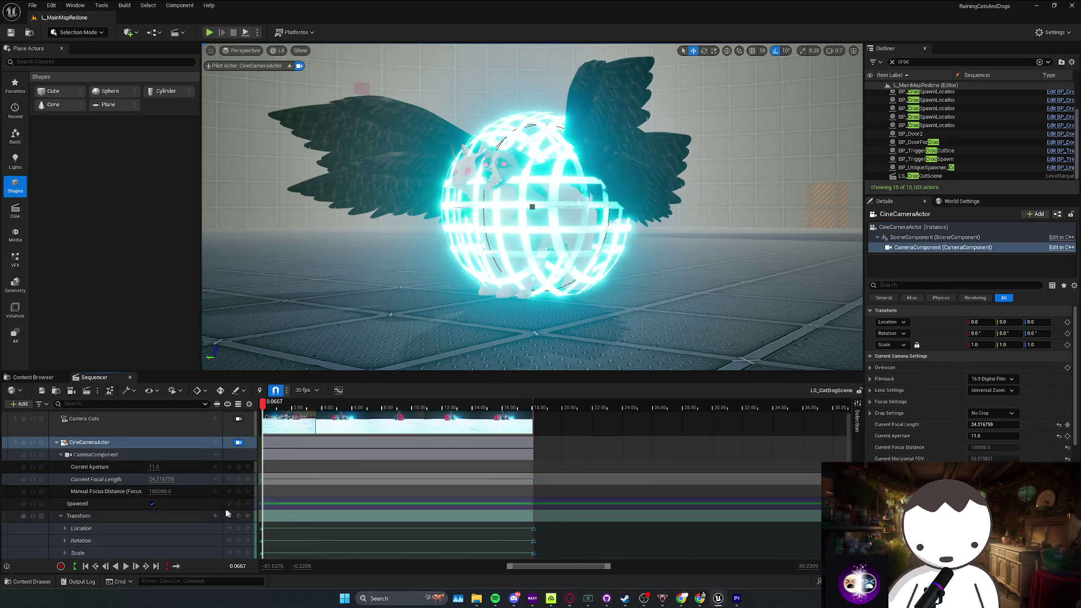
pyautogui.click(70, 518)
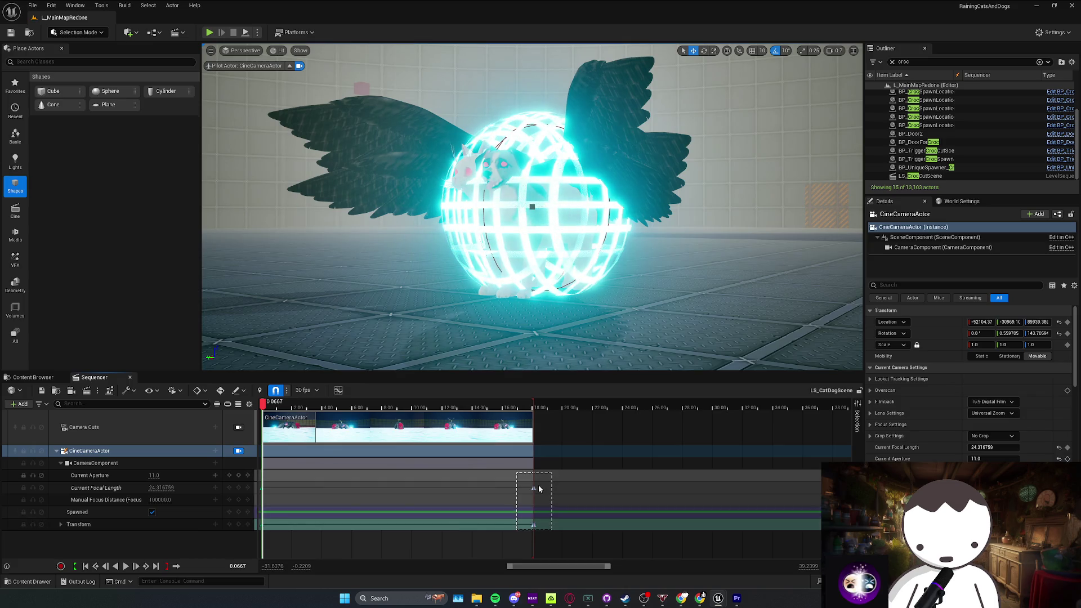
pyautogui.moveTo(532, 488); pyautogui.dragTo(448, 487)
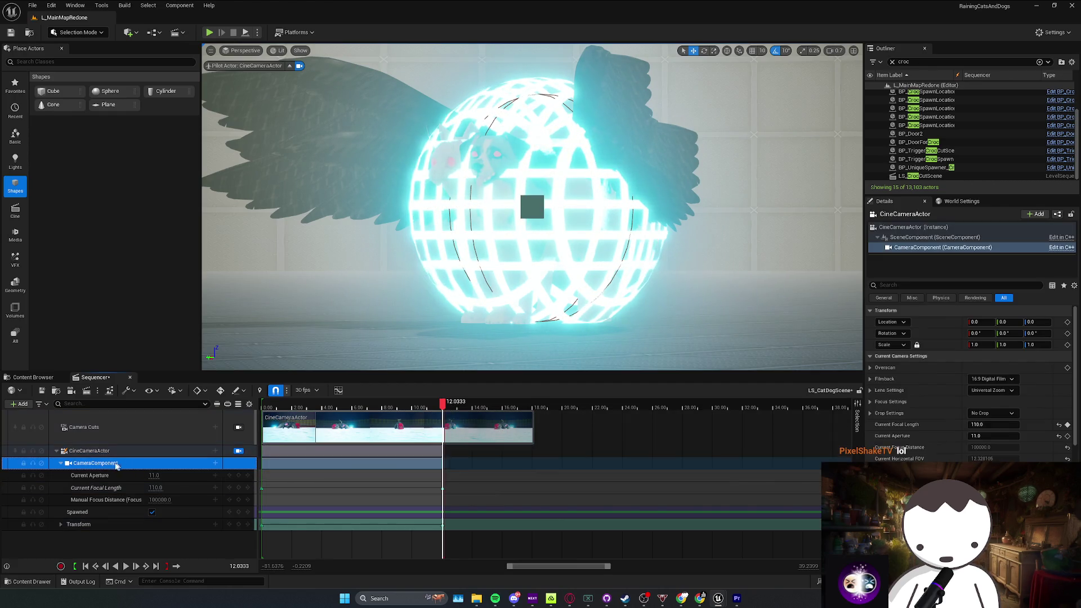
# Step: Trim the Camera Cuts clip and CineCameraActor section to end at about 12 s
pyautogui.click(56, 451)
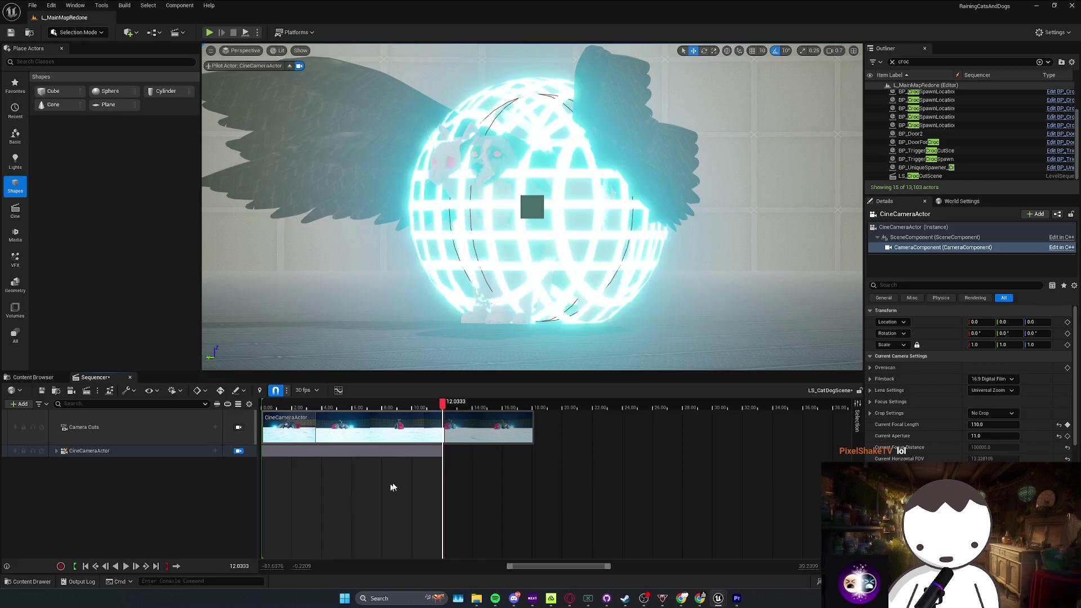
pyautogui.click(468, 451)
pyautogui.moveTo(532, 428); pyautogui.dragTo(445, 439)
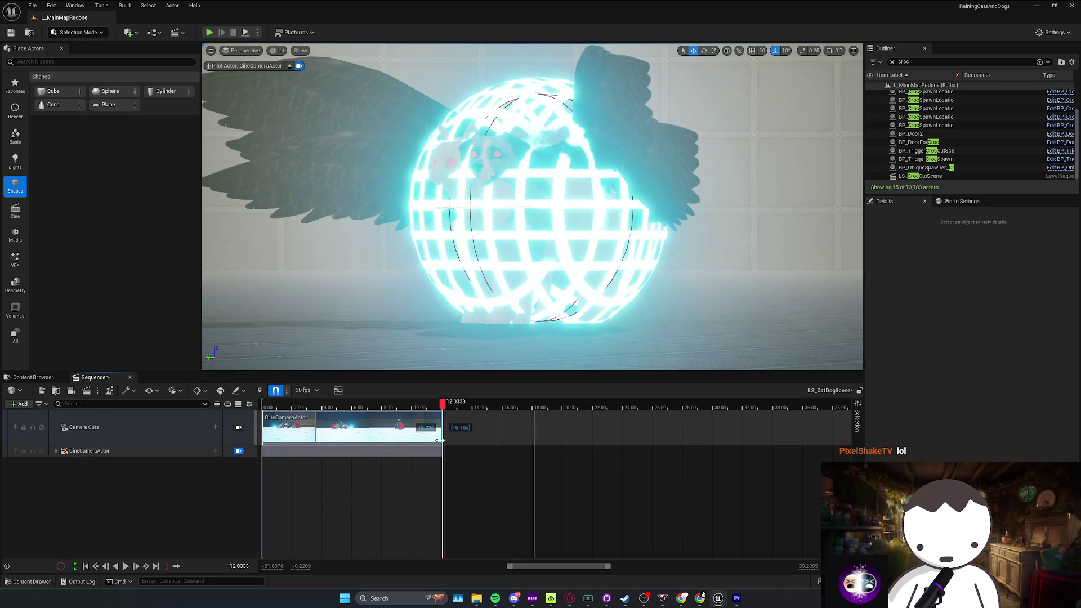
pyautogui.scroll(10, 441, 445)
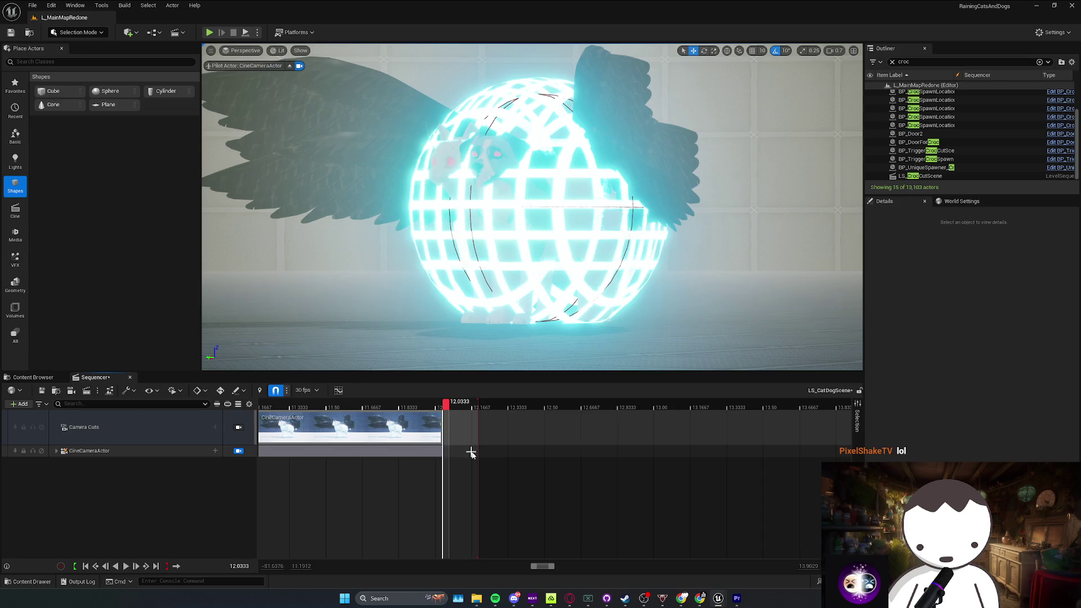
pyautogui.moveTo(443, 452)
pyautogui.mouseDown()
pyautogui.moveTo(472, 453)
pyautogui.moveTo(462, 454)
pyautogui.mouseUp()
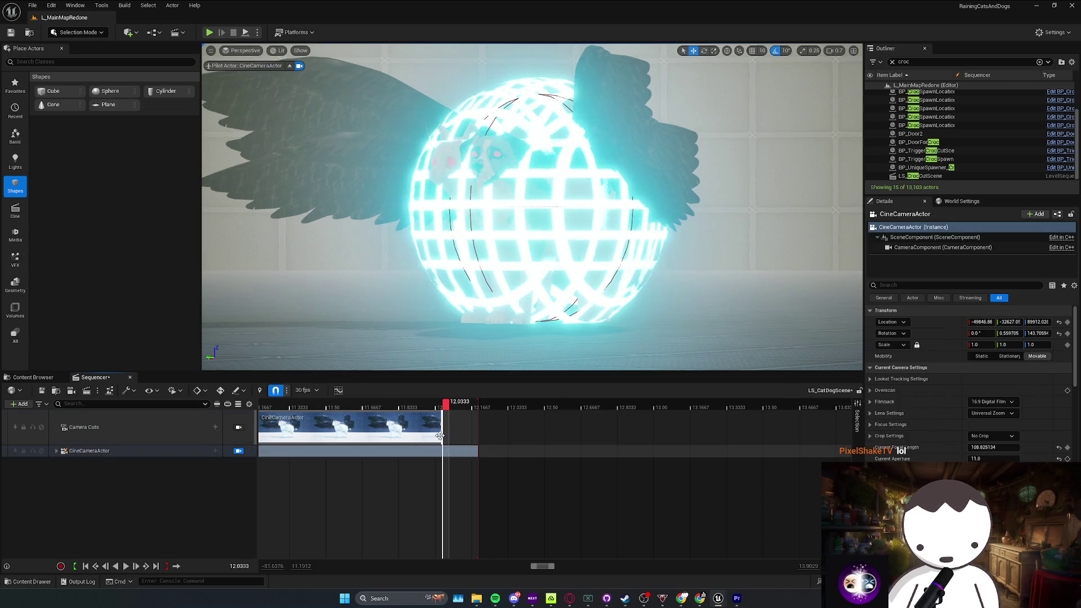
pyautogui.click(468, 467)
pyautogui.scroll(-3, 468, 467)
pyautogui.scroll(-5, 451, 468)
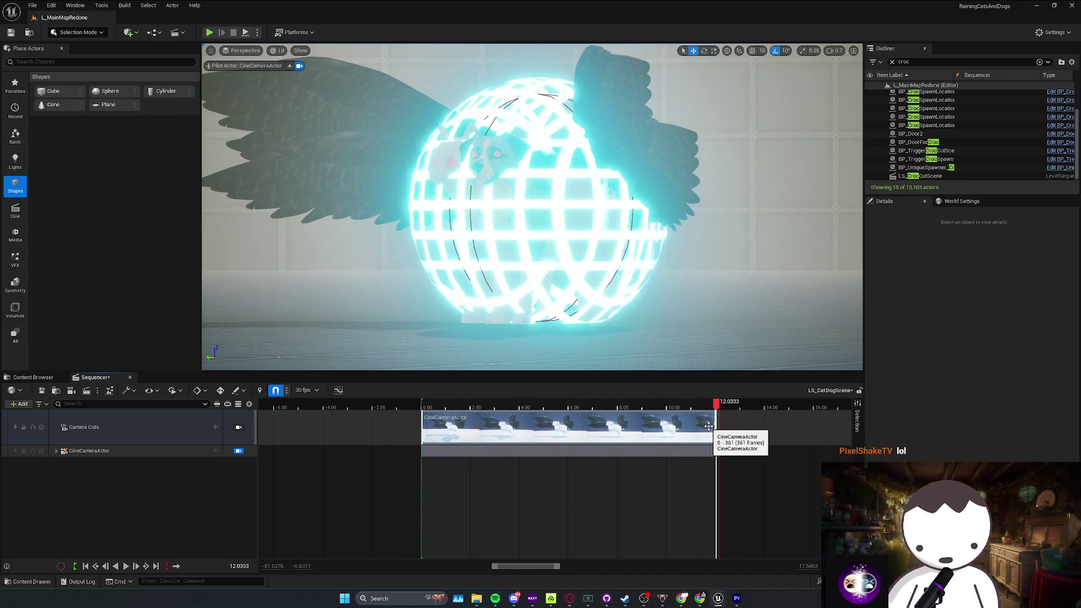
# Step: Play LS_CatDogScene from the start to check it, then stop viewing through the cine camera
pyautogui.click(568, 404)
pyautogui.click(431, 407)
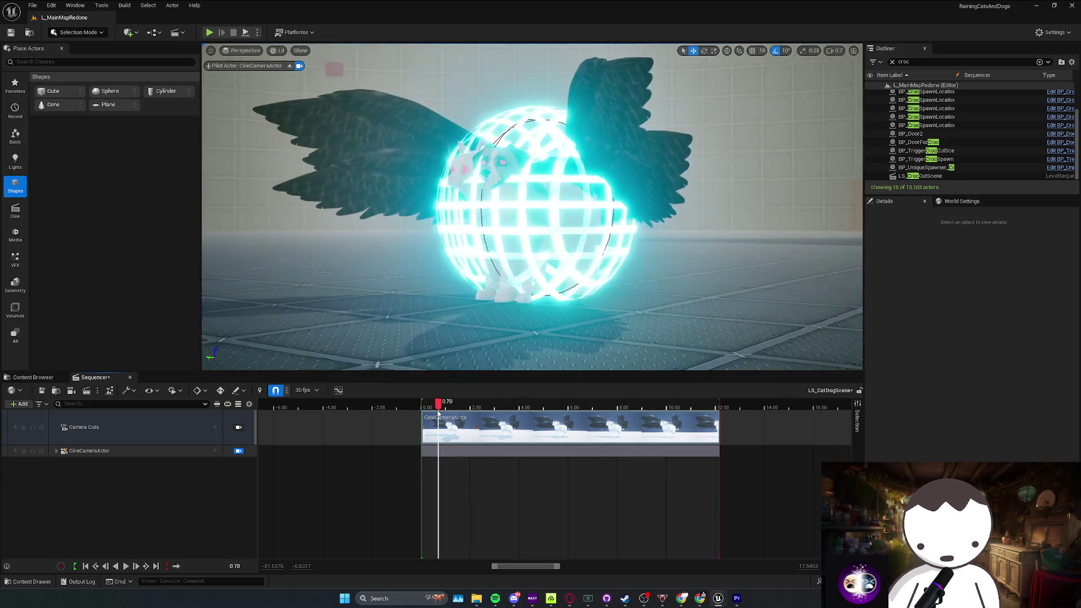
pyautogui.press('space')
pyautogui.click(424, 405)
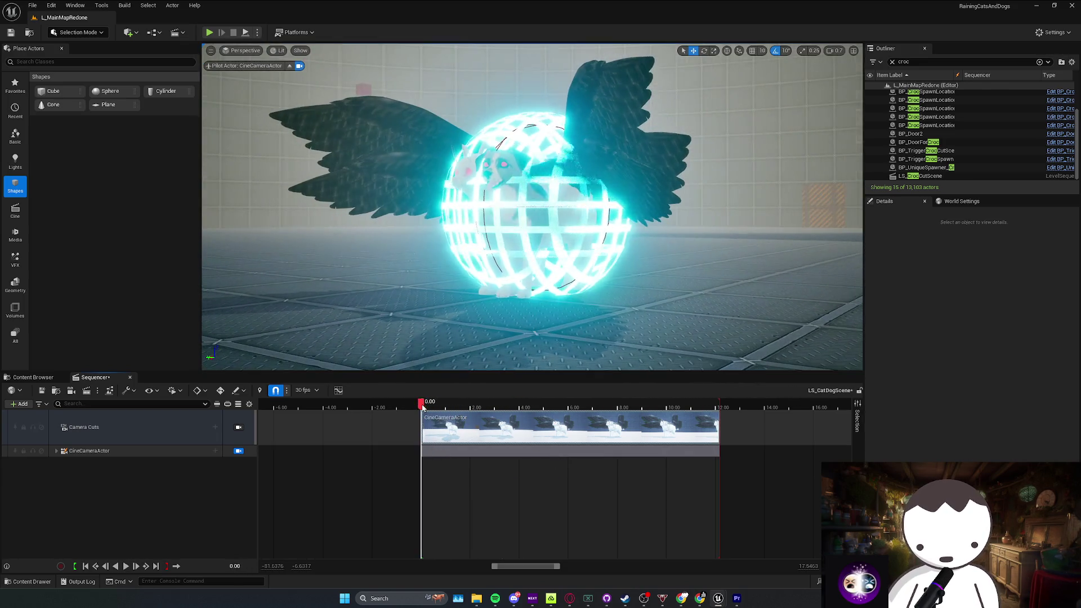
pyautogui.click(56, 451)
pyautogui.click(85, 451)
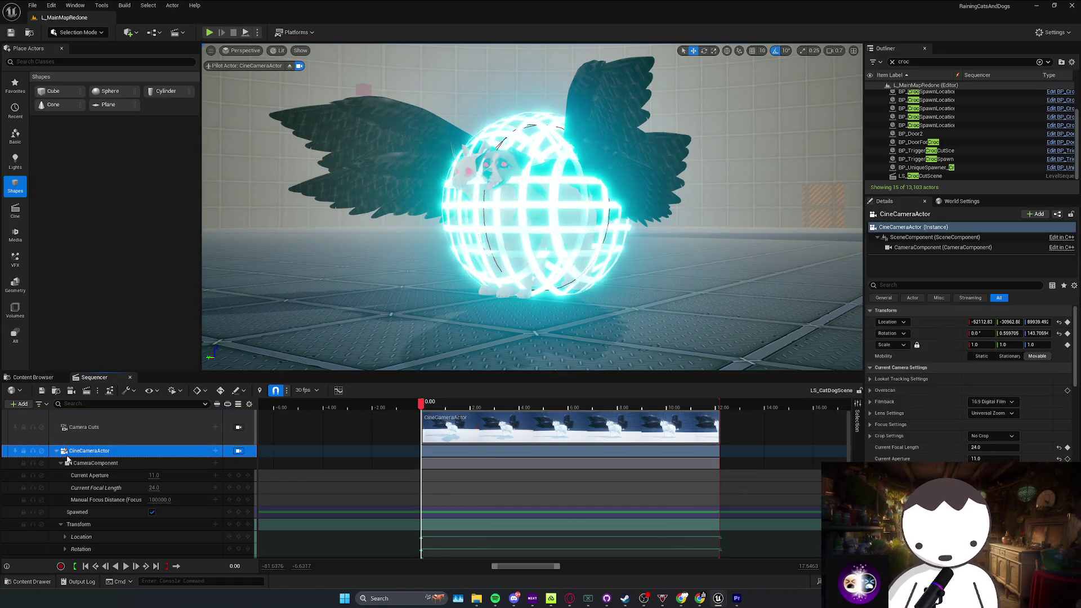
pyautogui.click(239, 451)
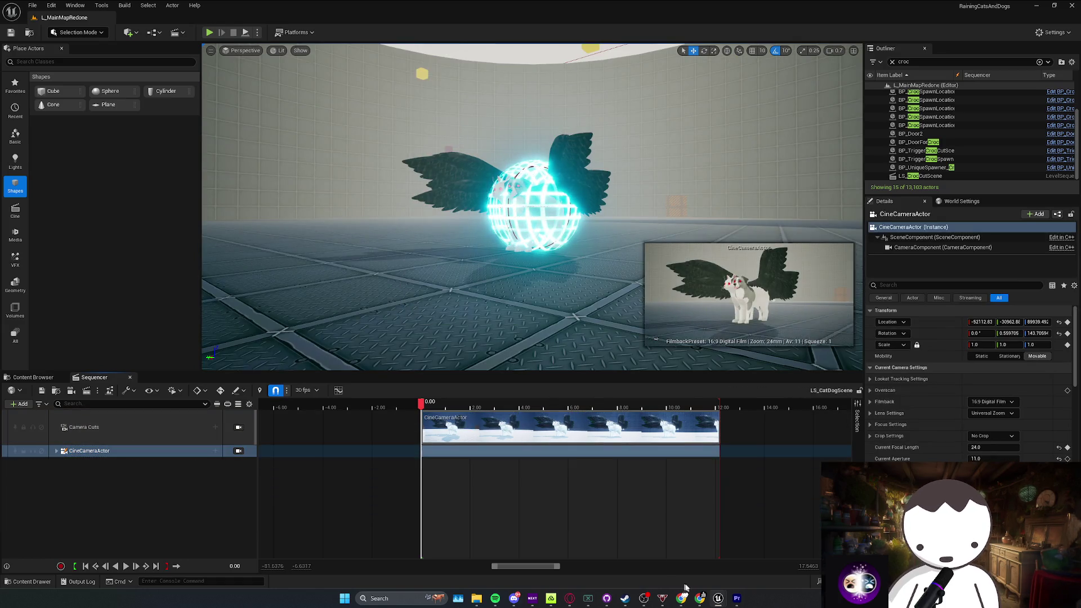
# Step: Switch briefly to the BP_DoorForCatDog Blueprint editor, then minimize it back to the level
pyautogui.click(718, 598)
pyautogui.click(676, 568)
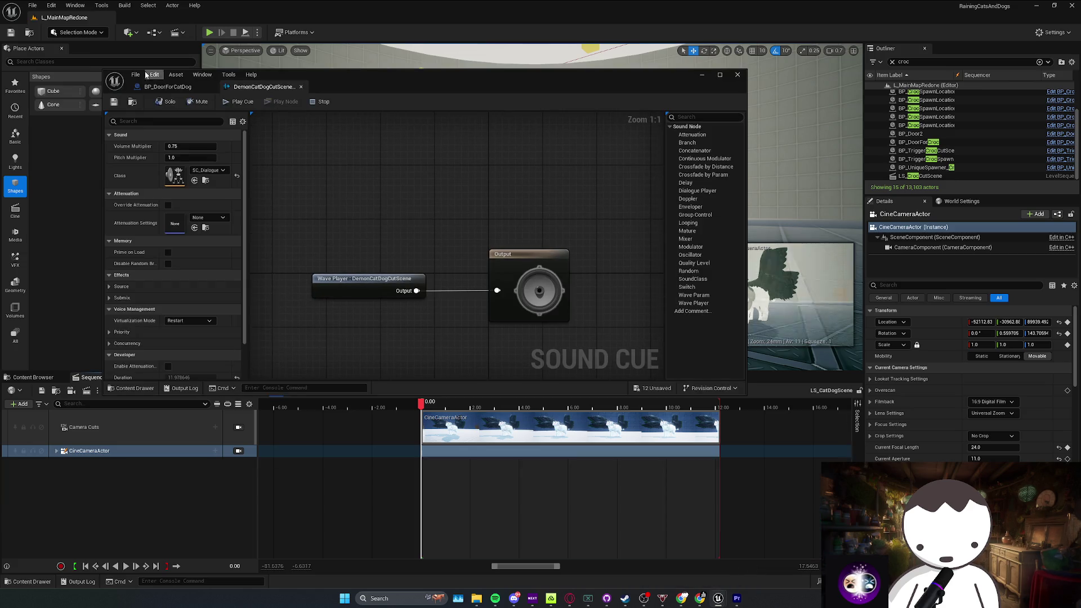
pyautogui.click(169, 88)
pyautogui.click(701, 75)
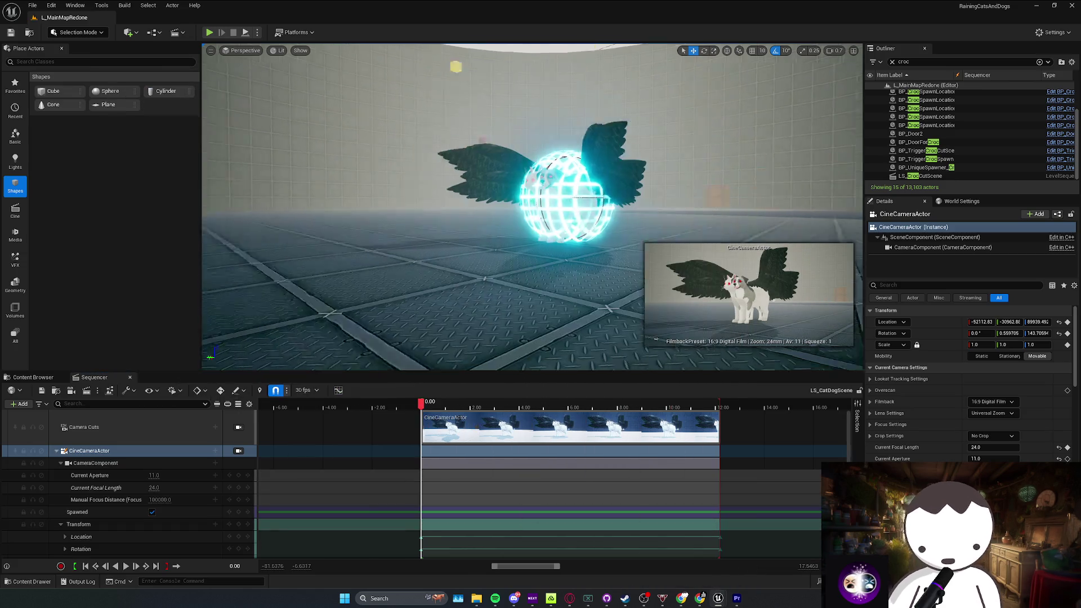
pyautogui.rightClick(529, 204)
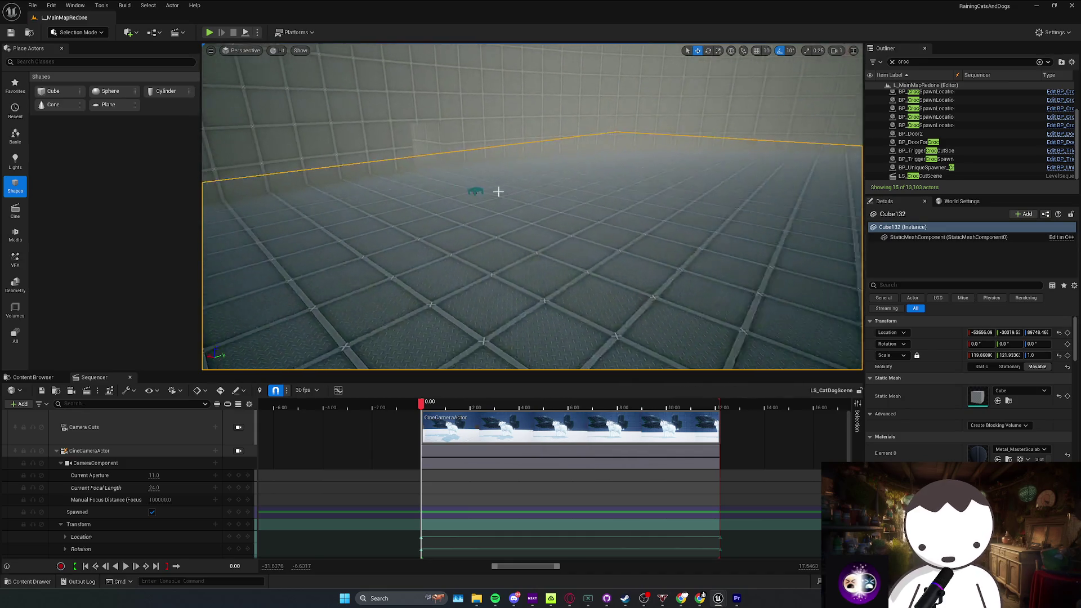
# Step: Open the existing BP_TriggerCatDog actor's Blueprint to review it, then return to the level
pyautogui.click(483, 188)
pyautogui.rightClick(483, 196)
pyautogui.click(599, 242)
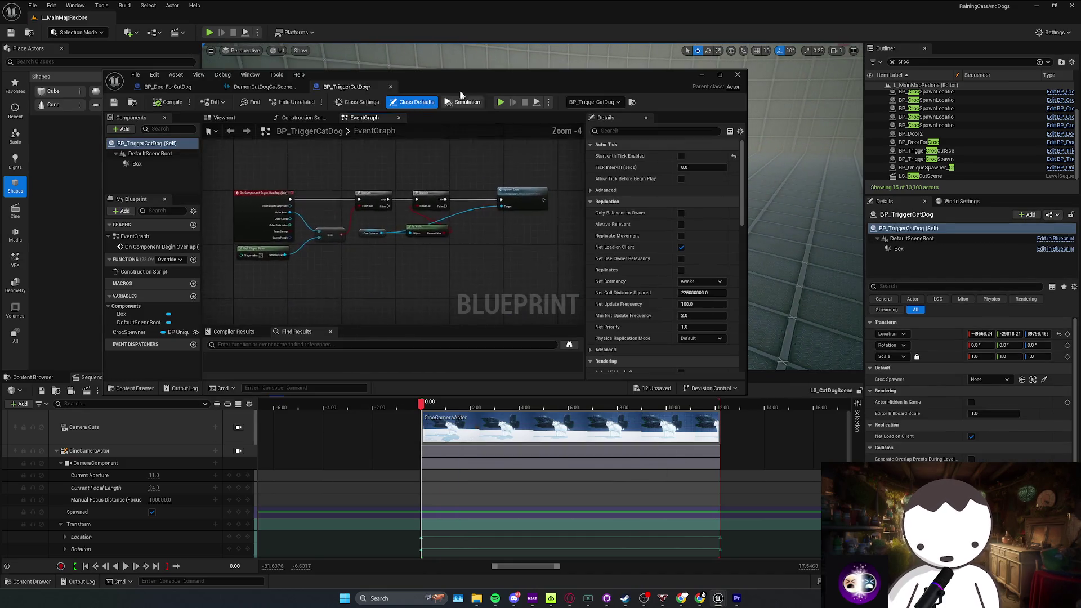
pyautogui.click(718, 79)
pyautogui.scroll(5, 467, 265)
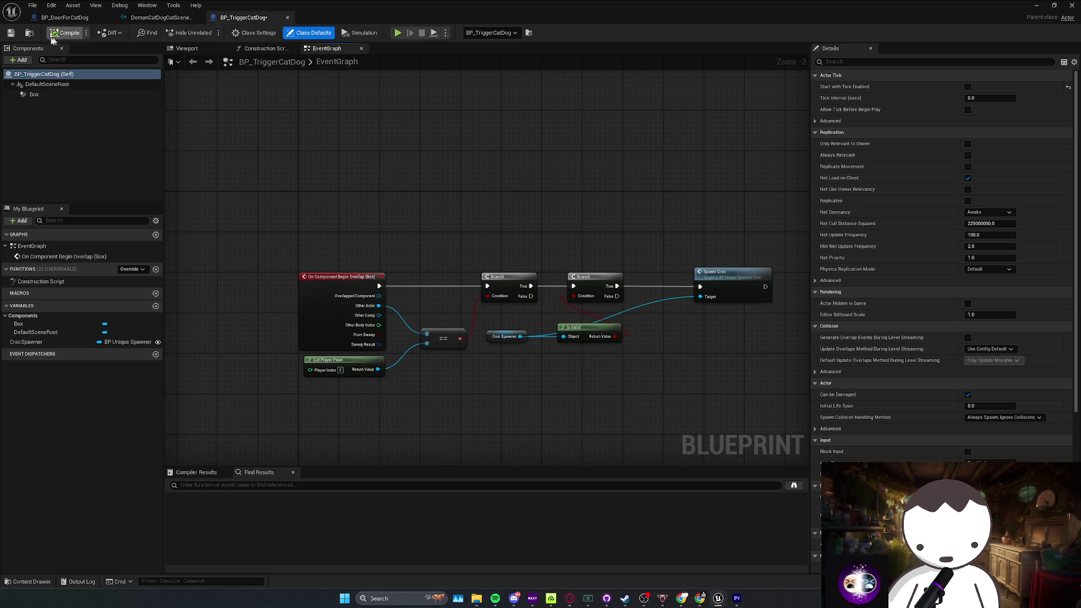
pyautogui.hotkey('ctrl', 'b')
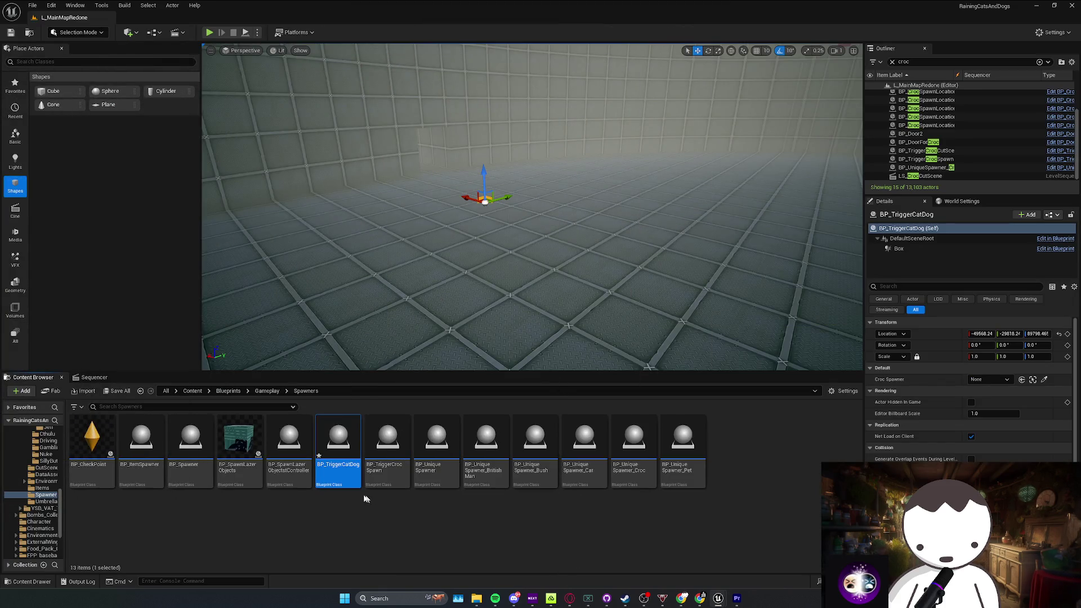
# Step: Delete the BP_TriggerCatDog actor from the level and its Blueprint asset, saving all in between
pyautogui.press('Delete')
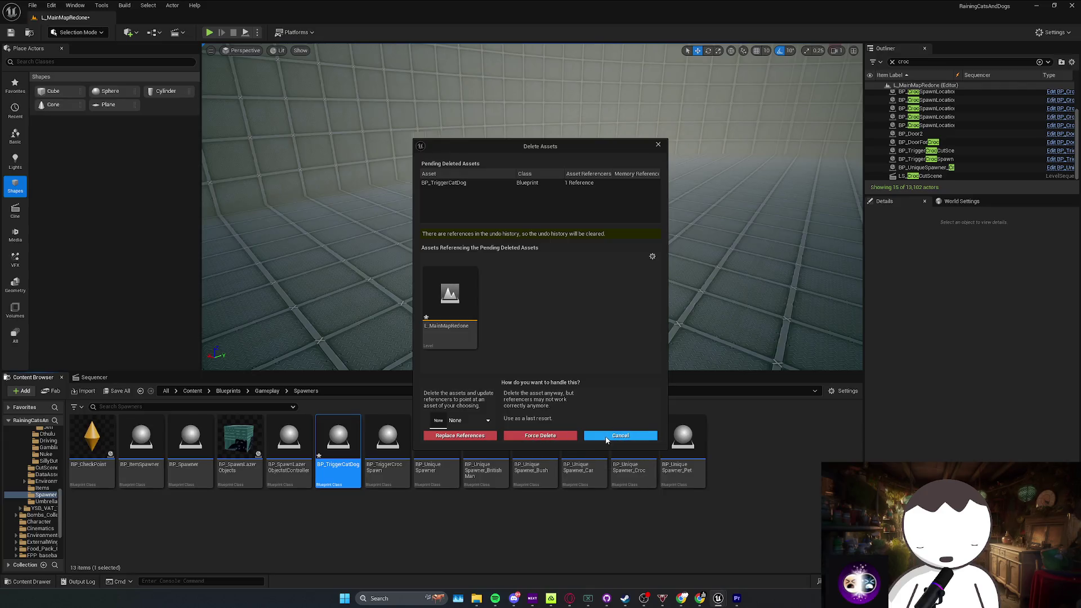
pyautogui.press('Return')
pyautogui.click(18, 37)
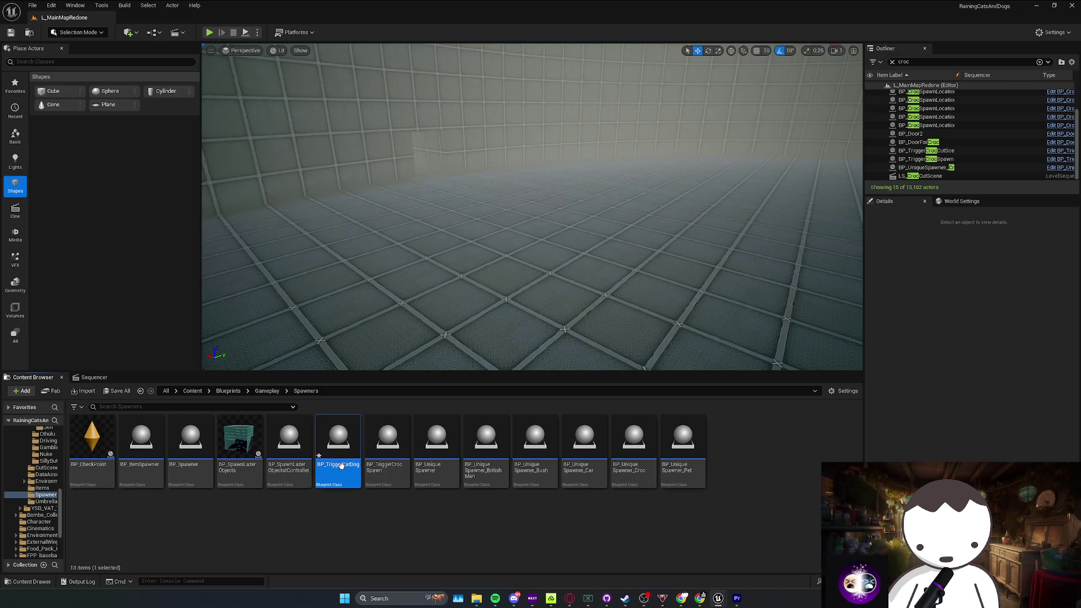
pyautogui.press('Delete')
pyautogui.click(506, 436)
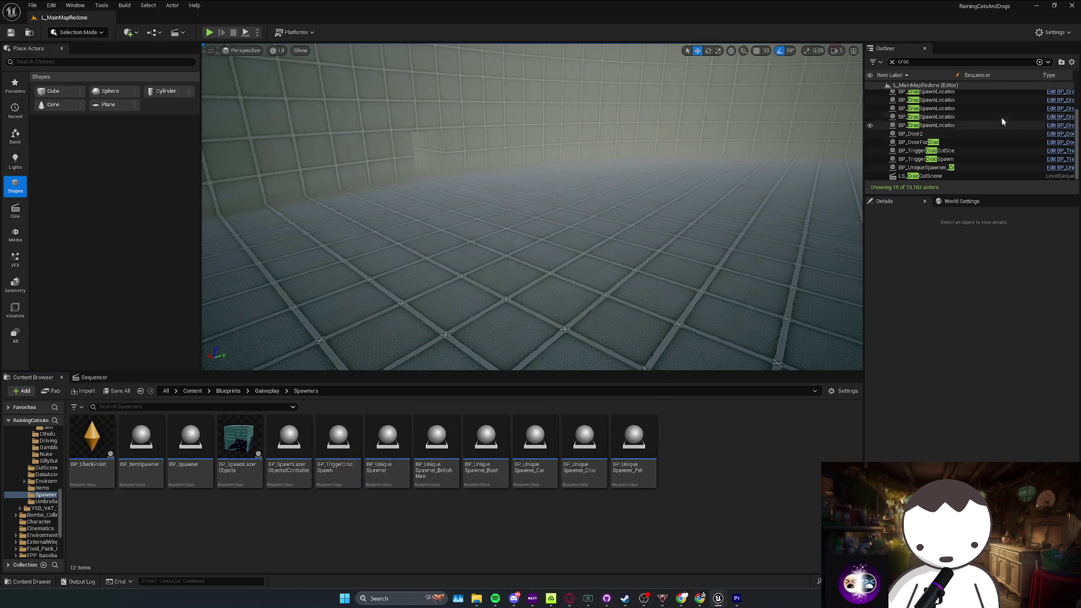
# Step: Locate BP_TriggerCrocCutScene's asset from the Outliner and duplicate it
pyautogui.click(955, 127)
pyautogui.click(954, 160)
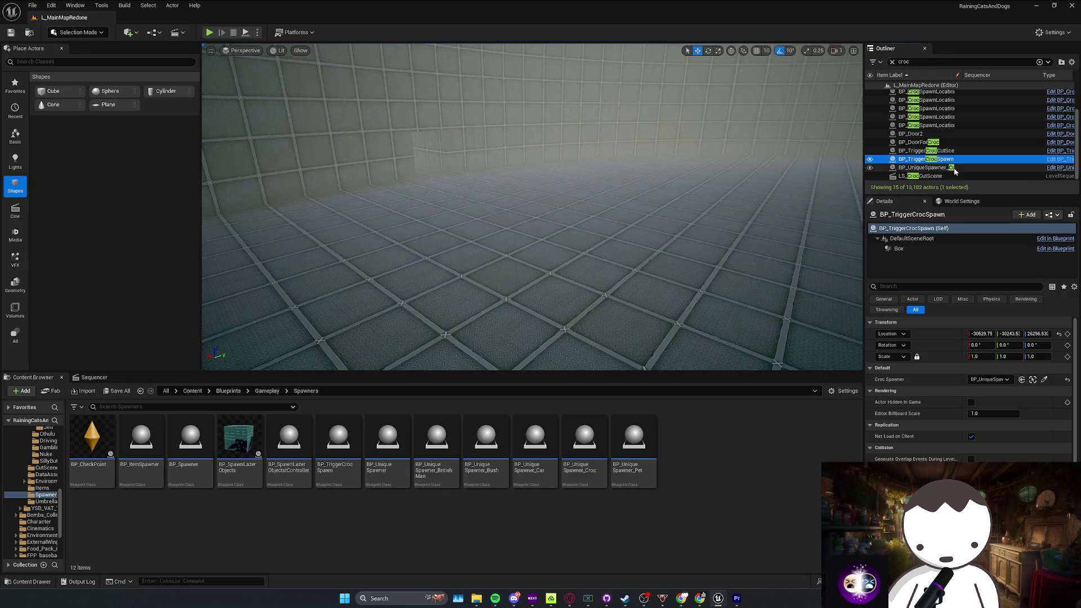
pyautogui.scroll(2, 951, 141)
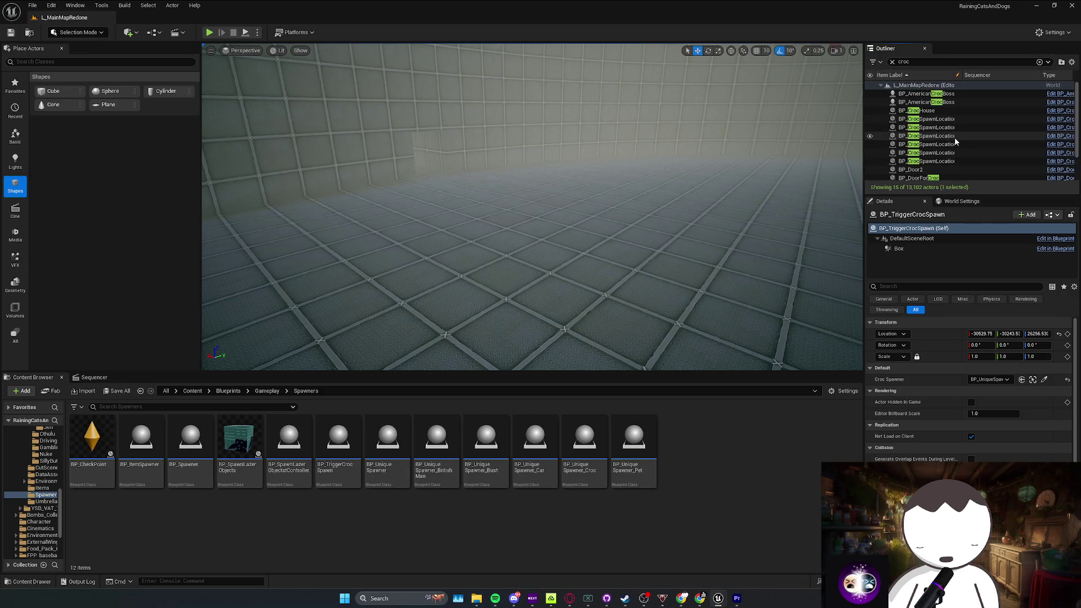
pyautogui.scroll(-2, 949, 150)
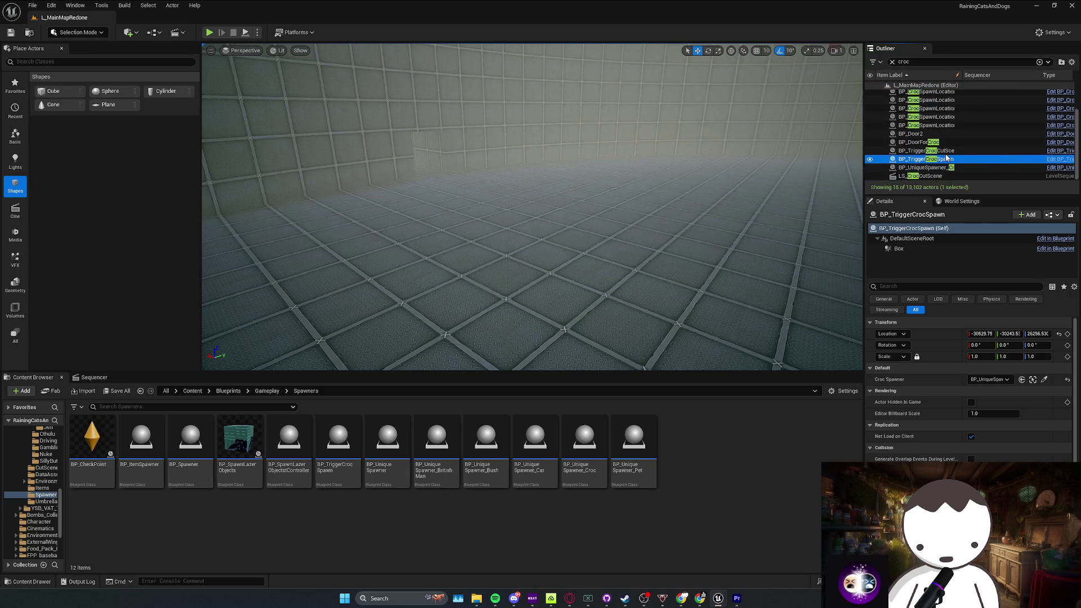
pyautogui.click(952, 151)
pyautogui.rightClick(948, 155)
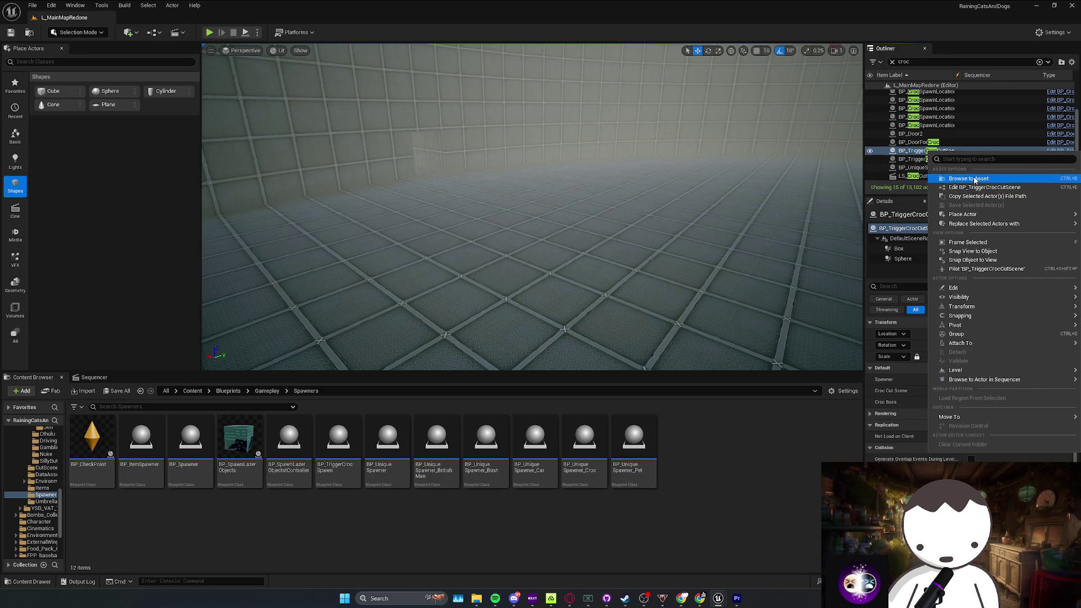
pyautogui.click(955, 179)
pyautogui.rightClick(411, 486)
pyautogui.click(473, 315)
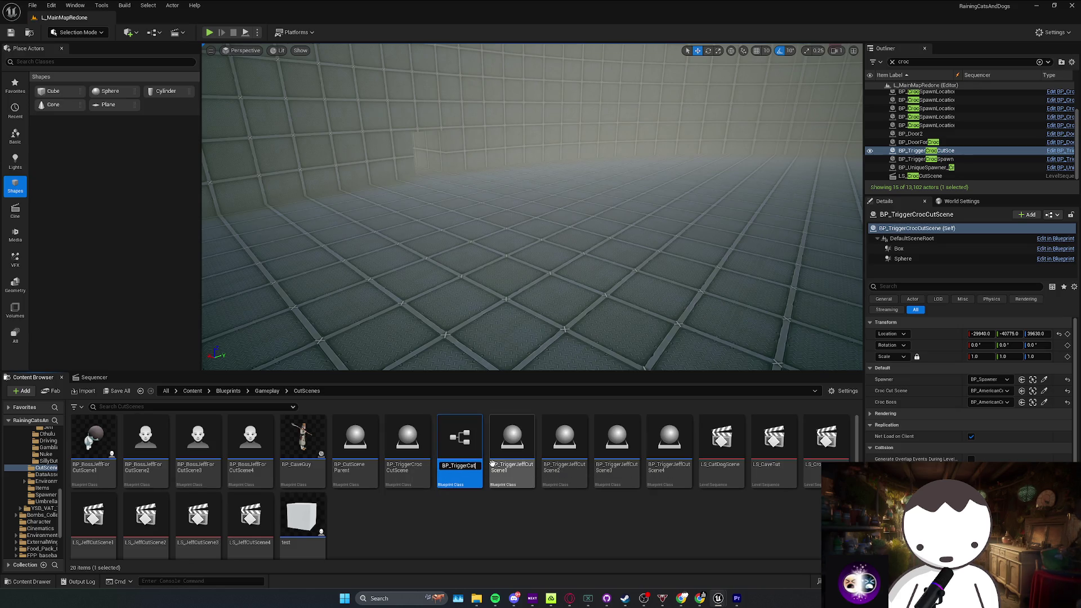
# Step: Name the copy BP_TriggerCatDog, place it in the level, and enlarge its trigger box longer and taller
pyautogui.press('Return')
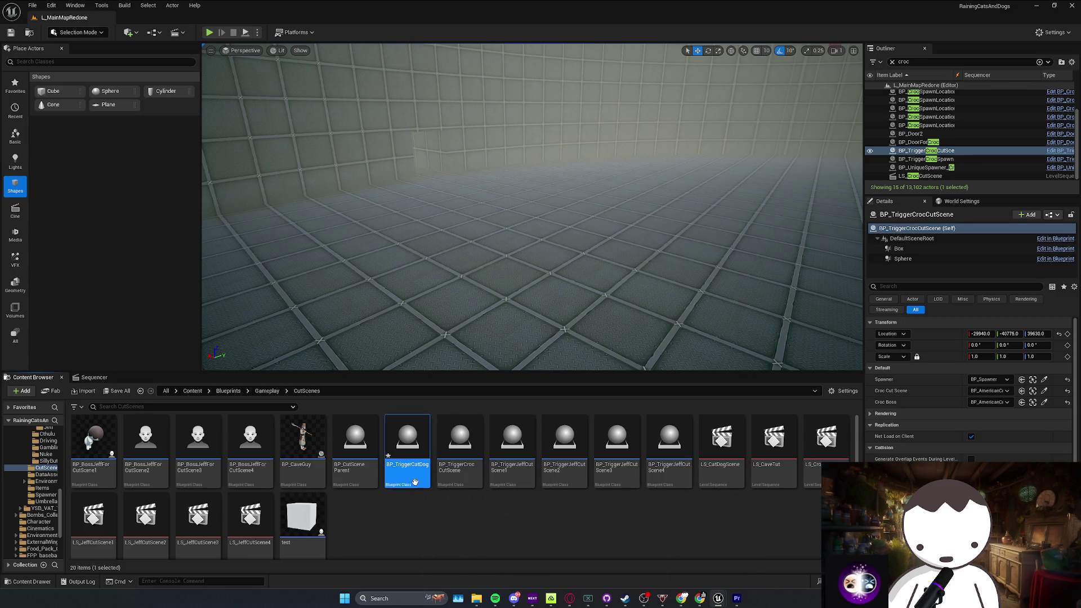
pyautogui.moveTo(515, 211); pyautogui.dragTo(509, 217)
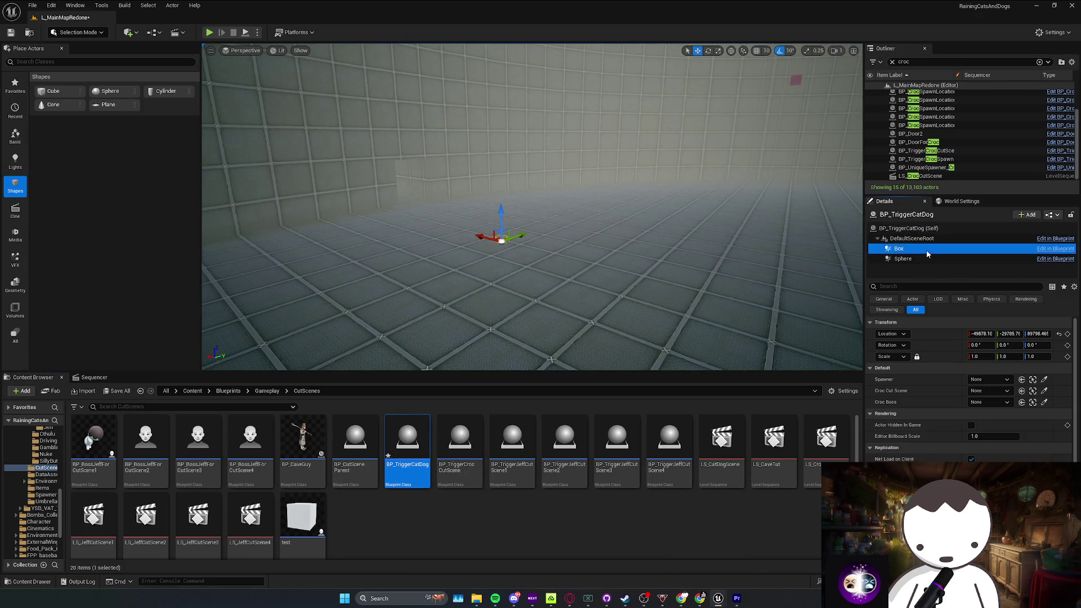
pyautogui.click(903, 259)
pyautogui.click(909, 250)
pyautogui.moveTo(995, 380); pyautogui.dragTo(1070, 381)
pyautogui.moveTo(540, 259); pyautogui.dragTo(540, 275)
# Step: Focus on the CatDog trigger, shift it along X, and open its Blueprint for editing
pyautogui.scroll(2, 954, 135)
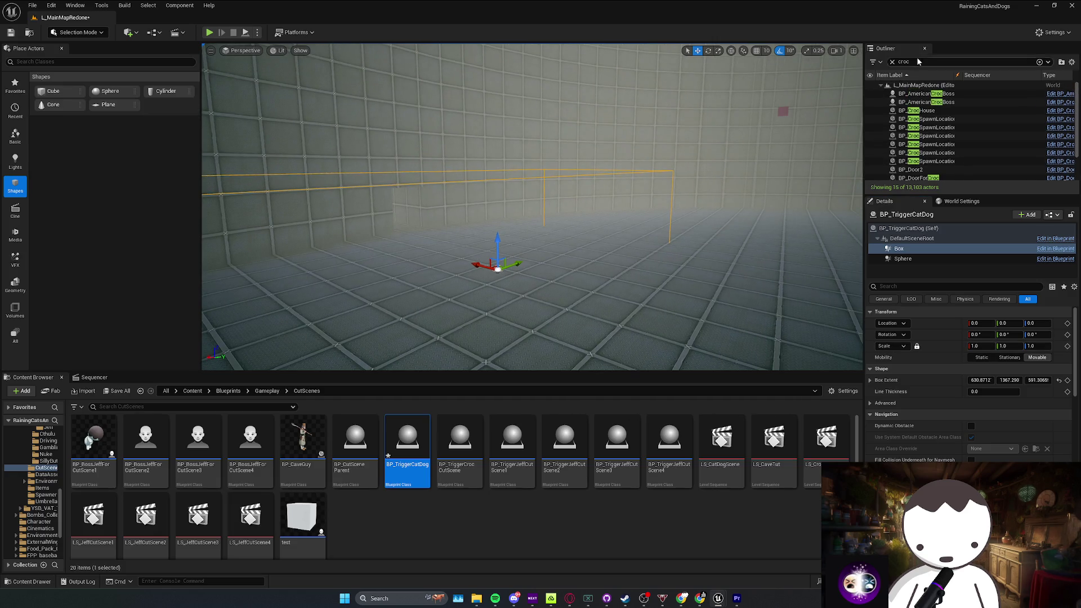
pyautogui.click(892, 62)
pyautogui.doubleClick(921, 143)
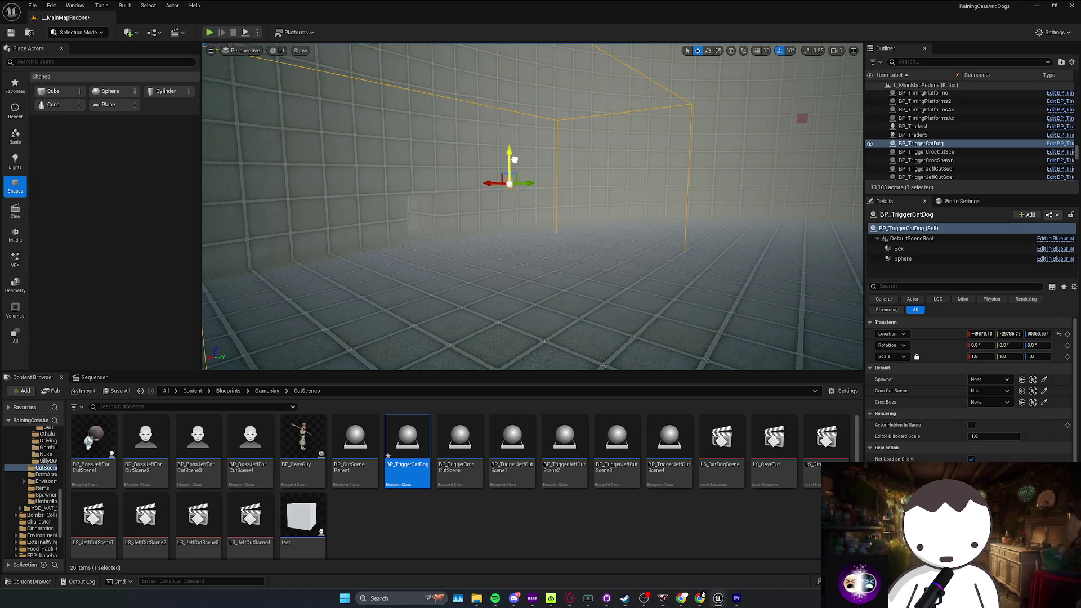
pyautogui.moveTo(493, 199); pyautogui.dragTo(544, 205)
pyautogui.rightClick(601, 169)
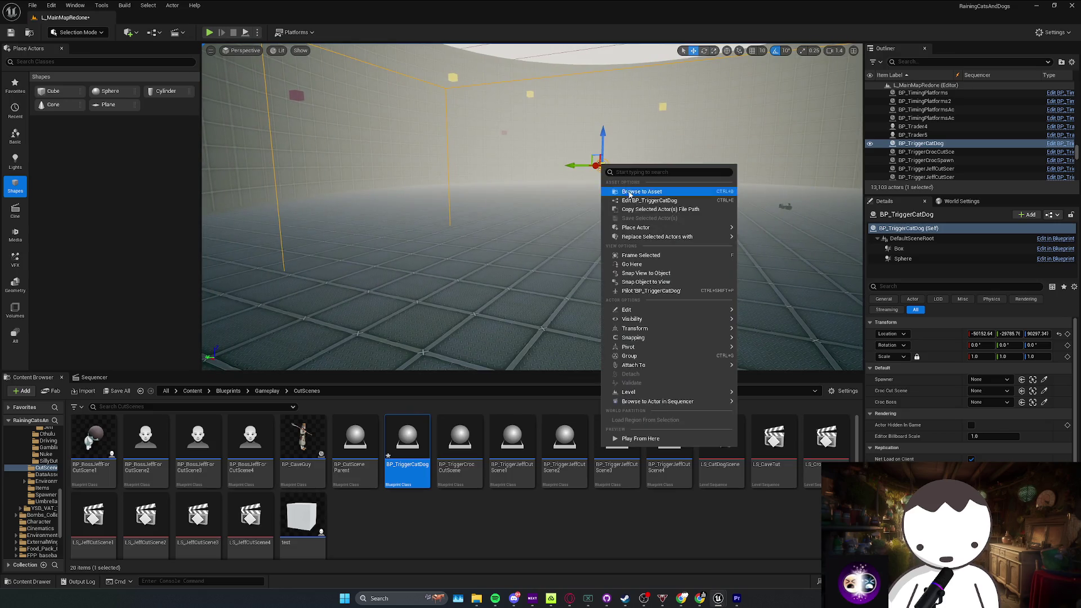
pyautogui.click(645, 204)
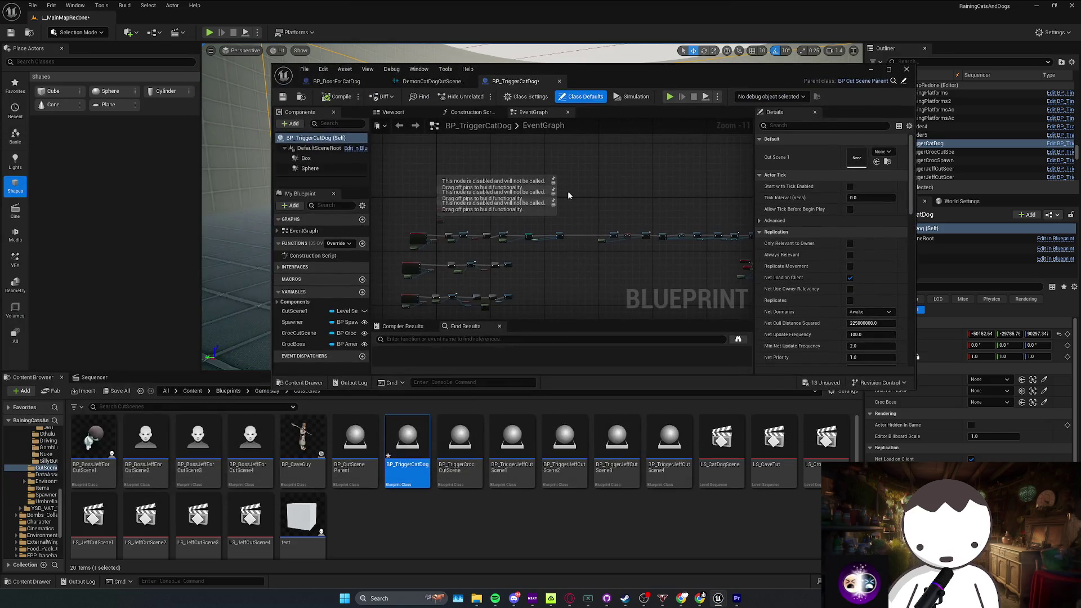
# Step: Inspect the BP_TriggerCatDog event graph's node rows, then restore the editor to a smaller window
pyautogui.doubleClick(617, 75)
pyautogui.scroll(3, 532, 211)
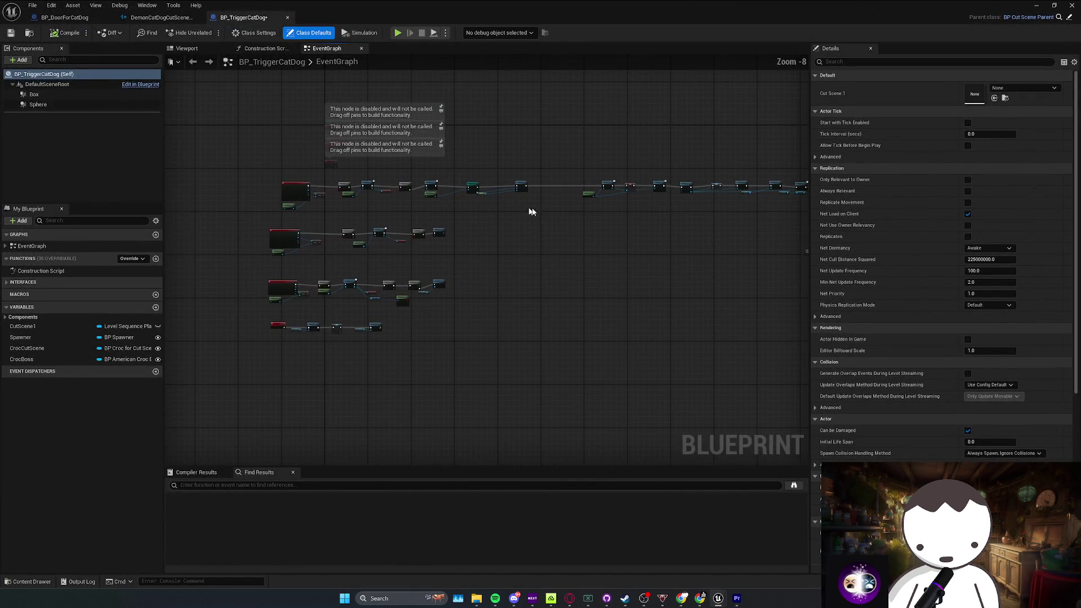
pyautogui.scroll(1, 532, 212)
pyautogui.scroll(2, 516, 227)
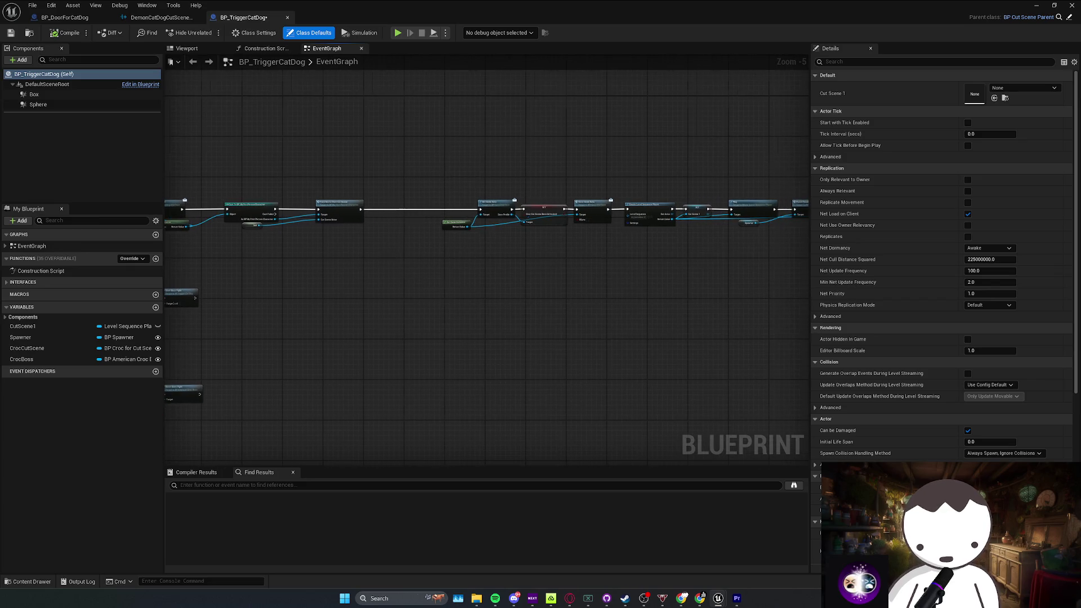
pyautogui.moveTo(288, 247); pyautogui.dragTo(426, 243)
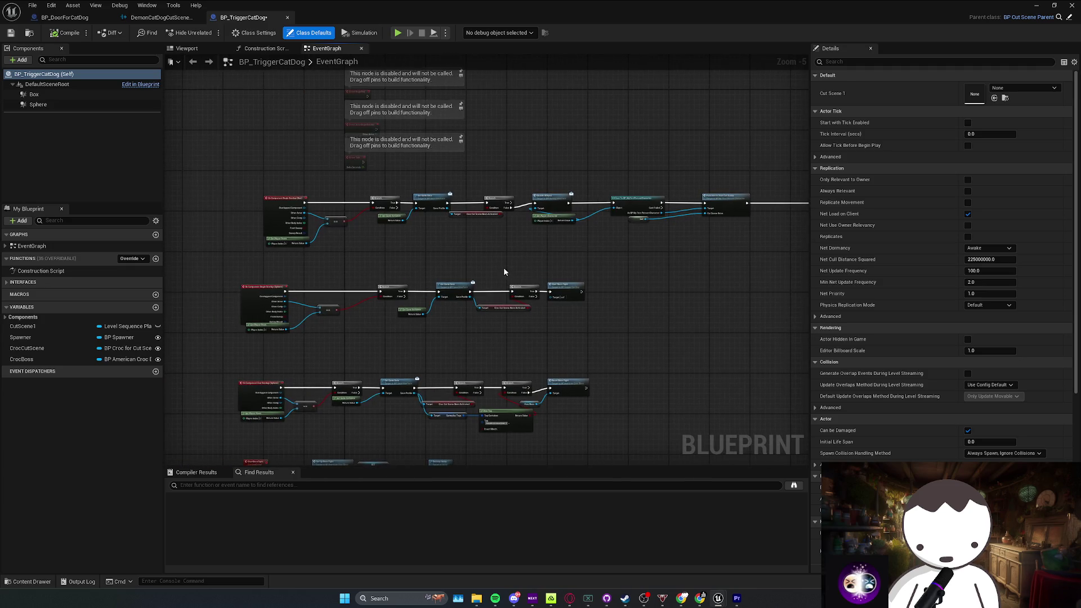
pyautogui.moveTo(655, 9)
pyautogui.mouseDown()
pyautogui.moveTo(680, 31)
pyautogui.moveTo(335, 370)
pyautogui.moveTo(145, 338)
pyautogui.mouseUp()
pyautogui.doubleClick(260, 349)
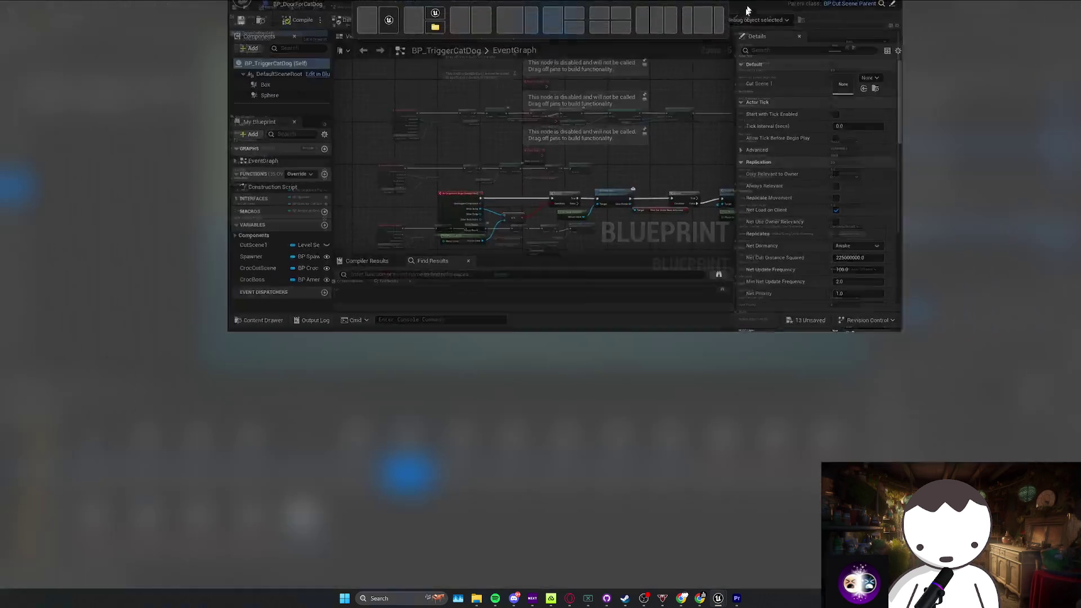
pyautogui.scroll(-1, 280, 266)
pyautogui.moveTo(280, 266); pyautogui.dragTo(559, 296)
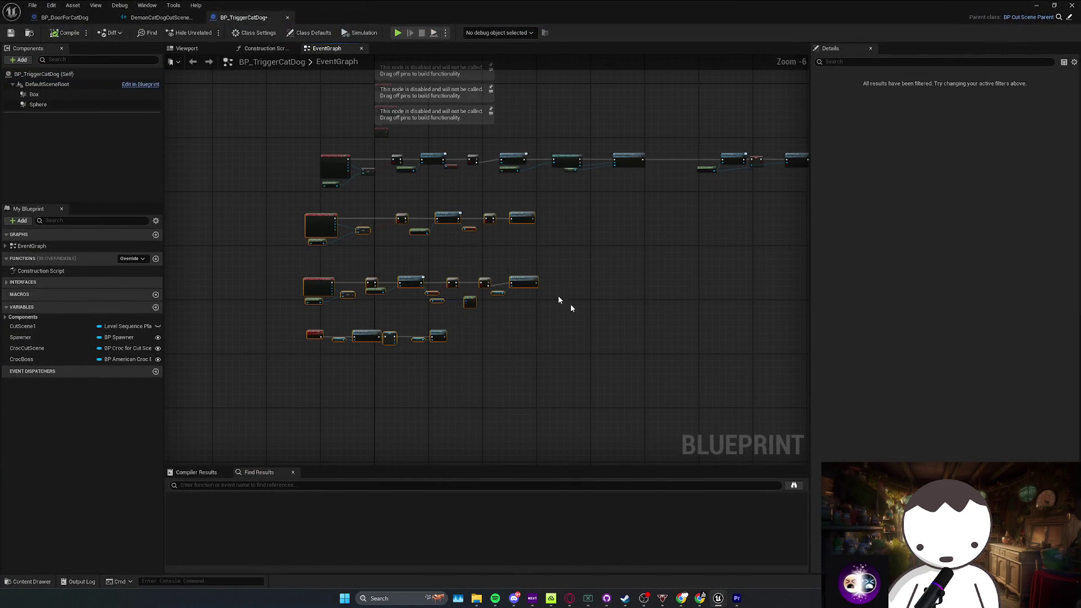
pyautogui.moveTo(428, 214); pyautogui.dragTo(441, 216)
pyautogui.moveTo(665, 11); pyautogui.dragTo(652, 101)
pyautogui.press('super+Down')
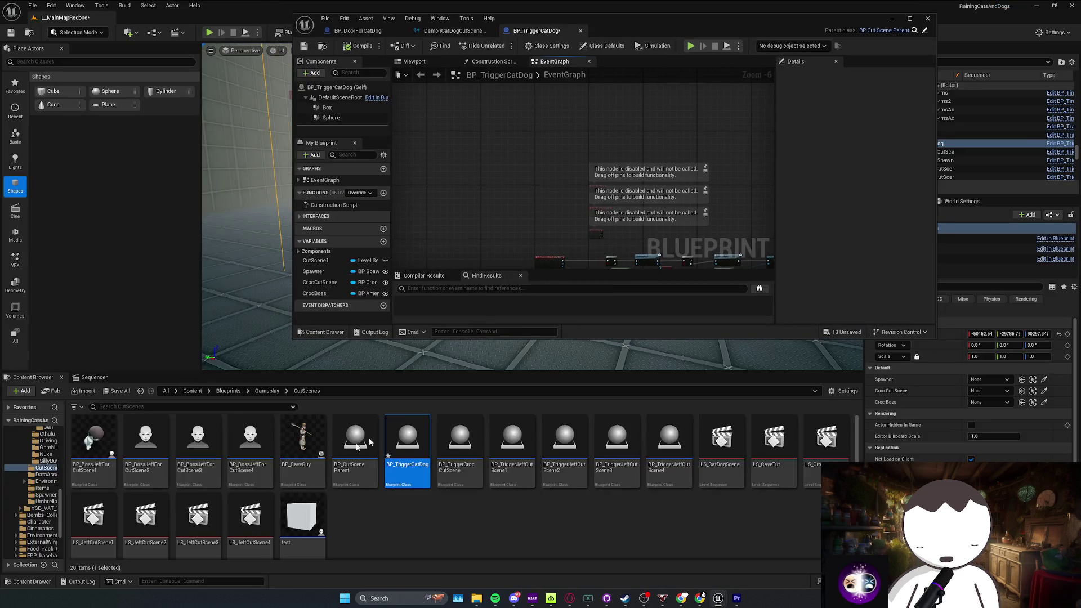
# Step: Browse Content > Blueprints > Core > SaveSystem and open BP_SaveProfile
pyautogui.click(192, 391)
pyautogui.click(313, 460)
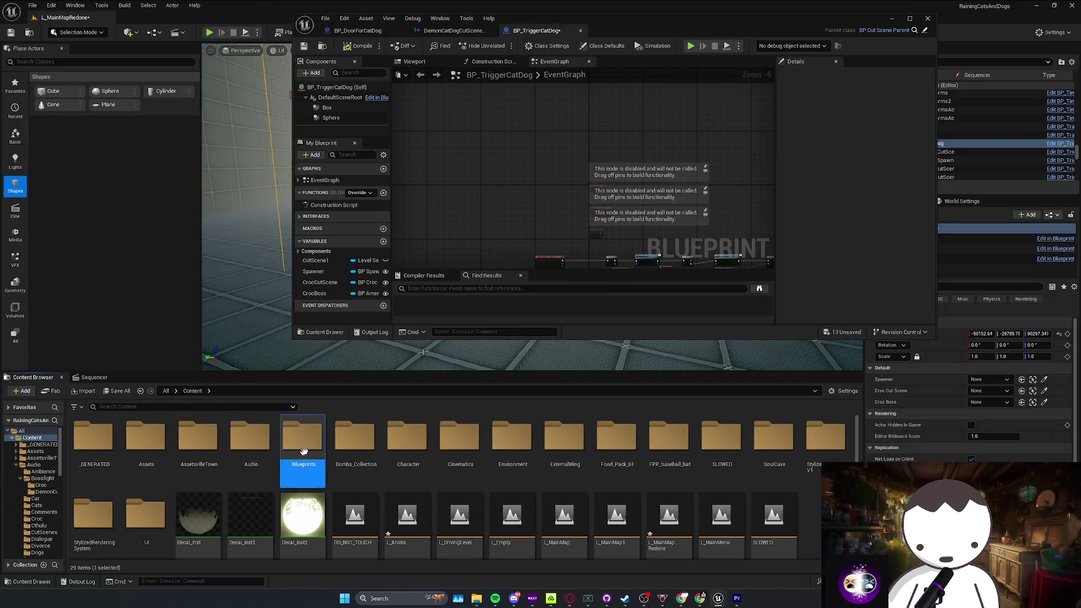
pyautogui.doubleClick(303, 452)
pyautogui.doubleClick(92, 443)
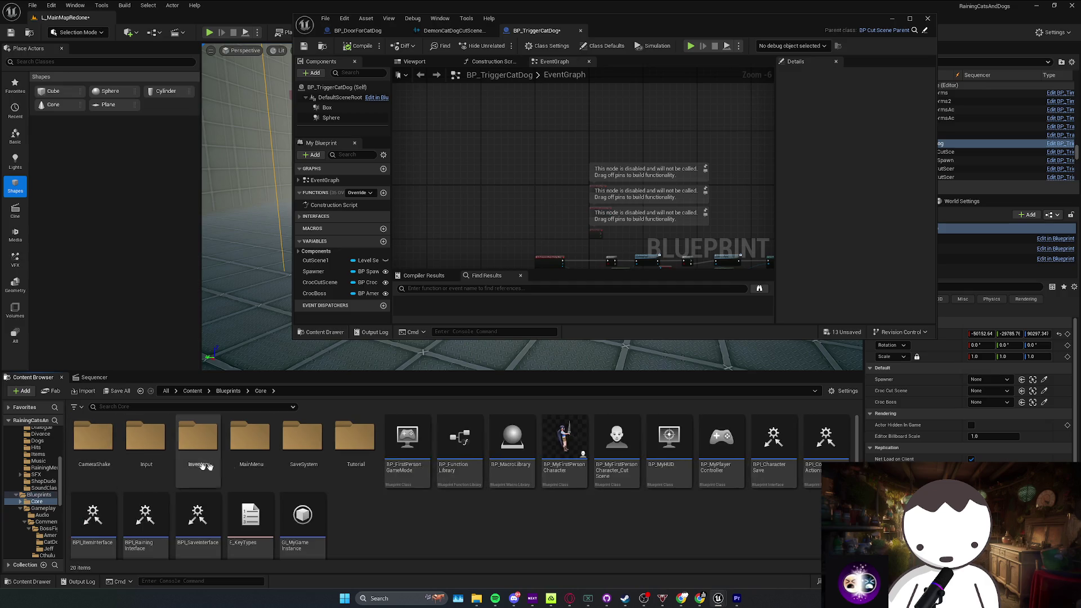
pyautogui.doubleClick(252, 451)
pyautogui.doubleClick(92, 442)
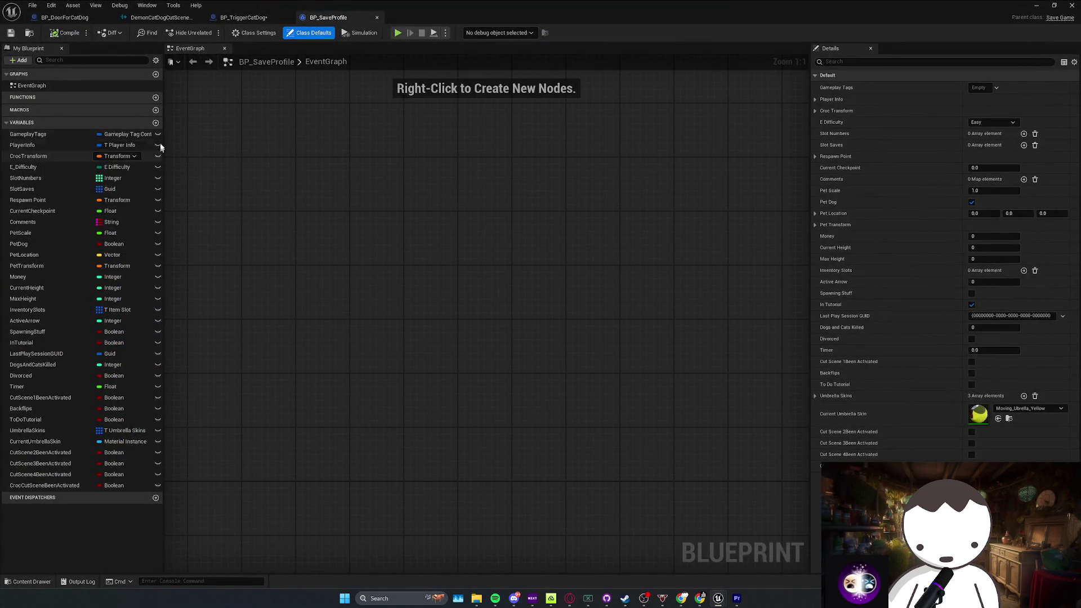
# Step: Add a Boolean CatDogCutSceneBeenActivated to BP_SaveProfile, then go back to BP_TriggerCatDog's tab
pyautogui.click(156, 123)
pyautogui.write('CatDogCutSceneBeenActivated')
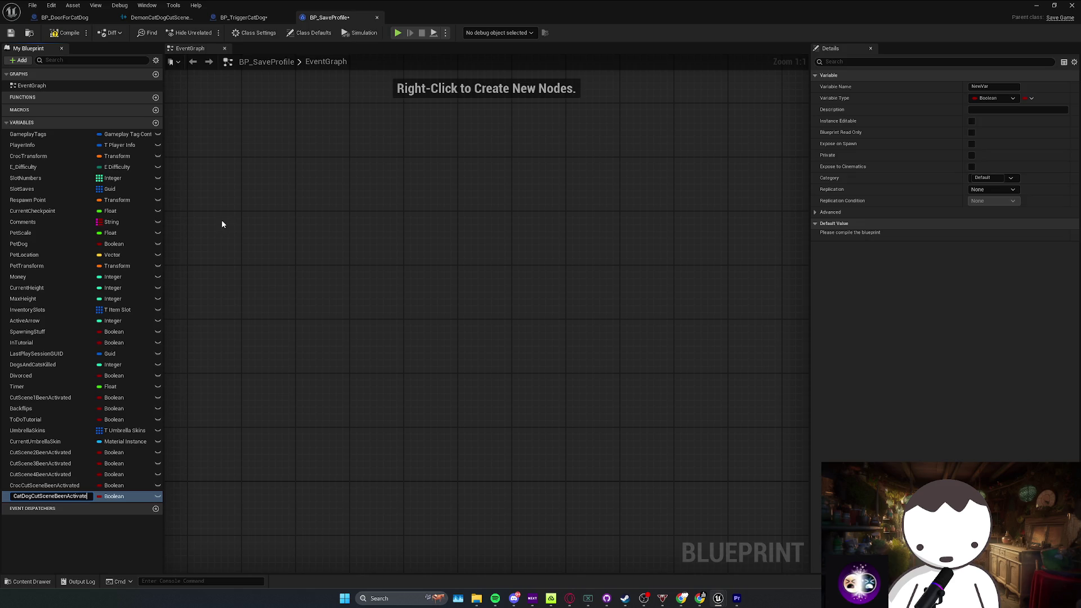
pyautogui.press('Return')
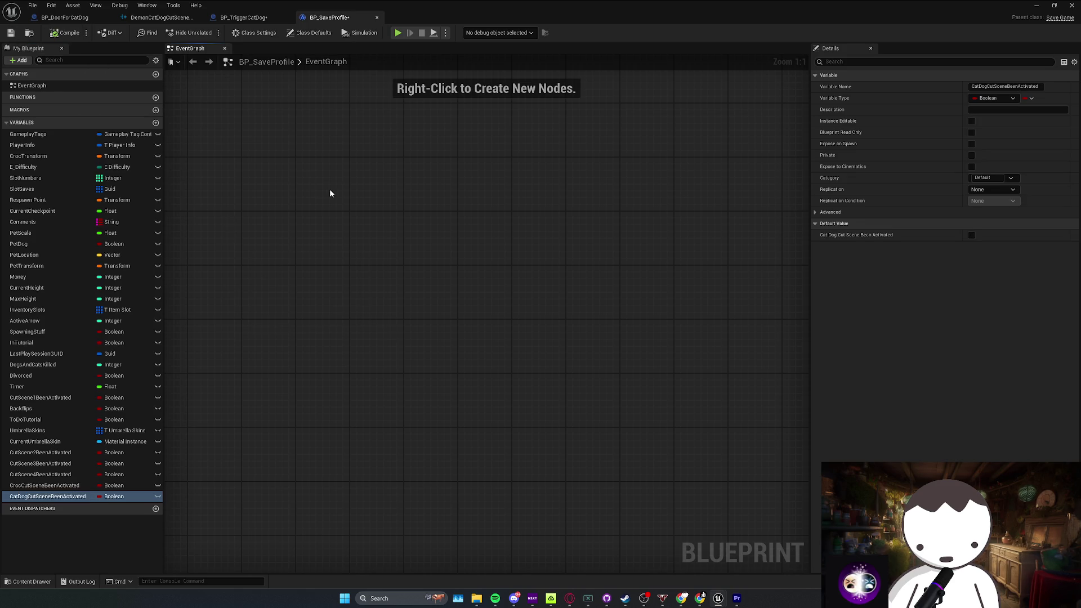
pyautogui.click(216, 19)
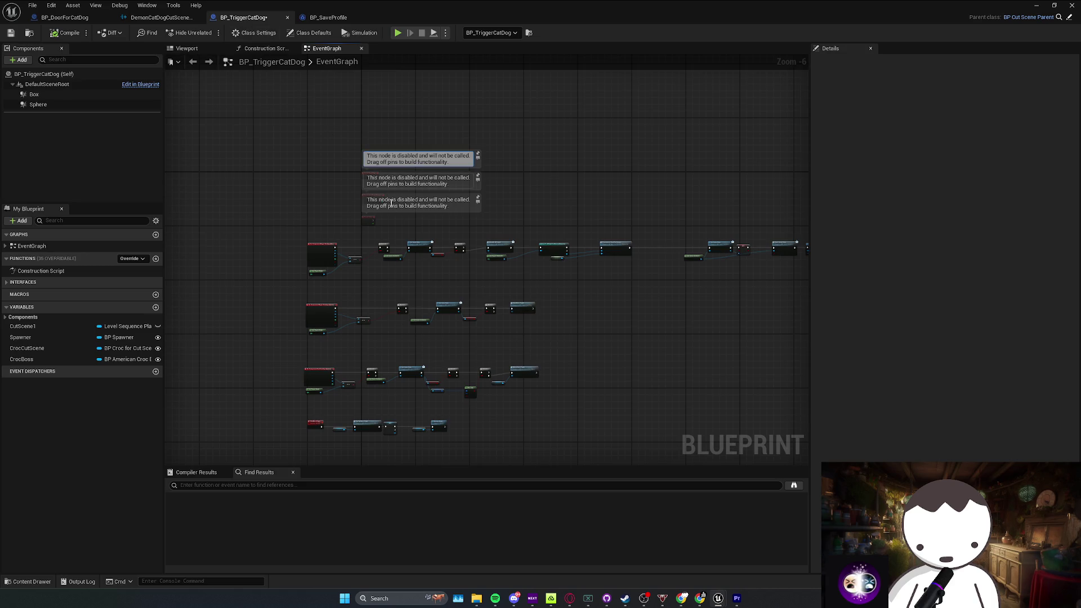
# Step: Replace the croc flag getter with Get Cat Dog Cut Scene Been Activated on the Branch, then compile
pyautogui.scroll(2, 357, 237)
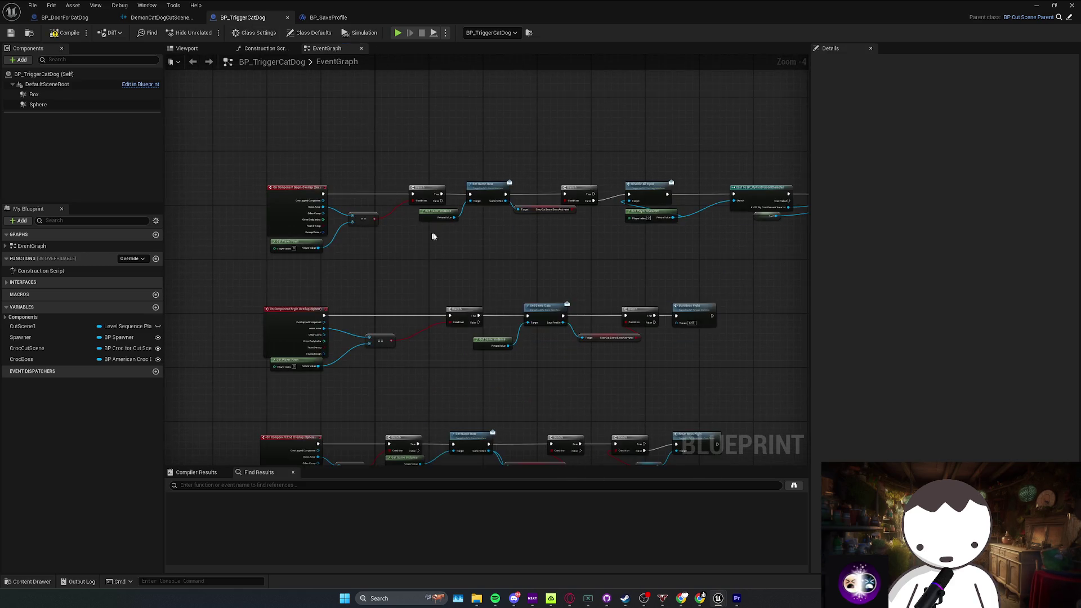
pyautogui.scroll(3, 432, 237)
pyautogui.click(405, 236)
pyautogui.press('Delete')
pyautogui.moveTo(358, 223); pyautogui.dragTo(373, 248)
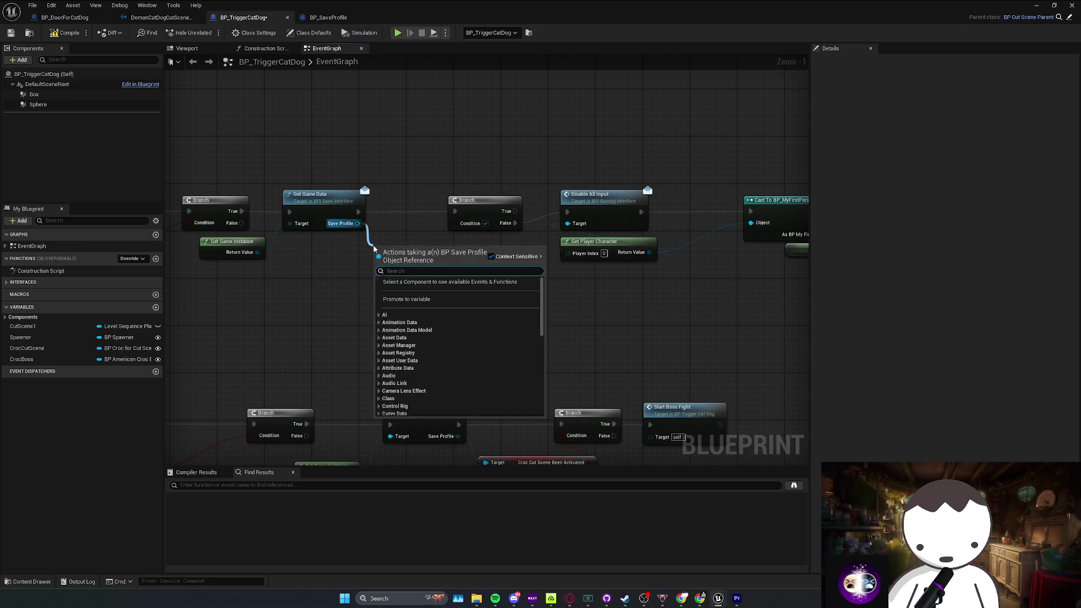
pyautogui.write('catdo')
pyautogui.press('Return')
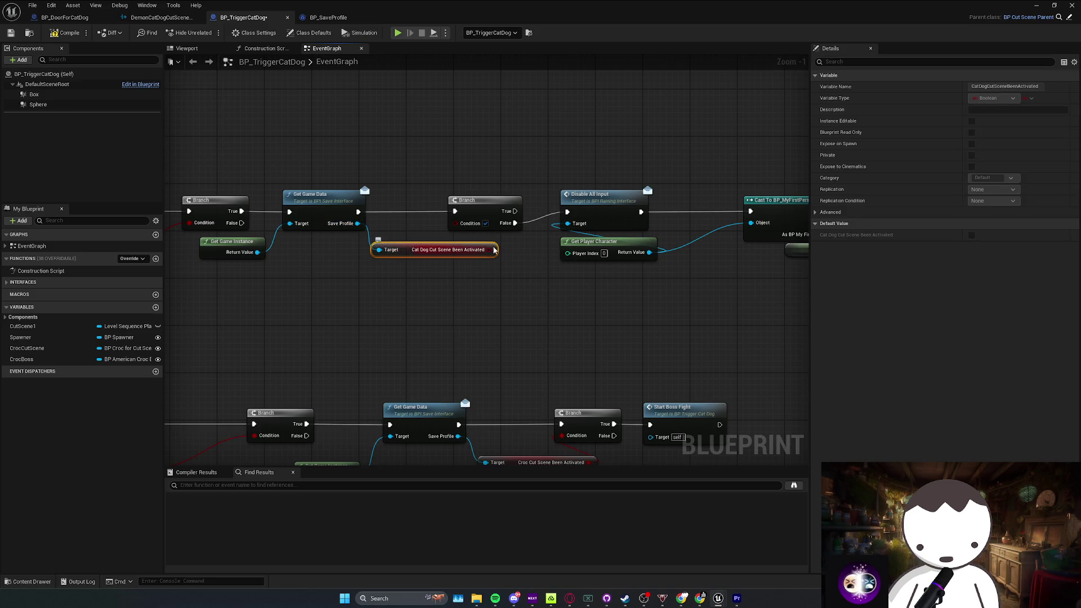
pyautogui.moveTo(490, 250)
pyautogui.mouseDown()
pyautogui.moveTo(454, 223)
pyautogui.moveTo(305, 231)
pyautogui.mouseUp()
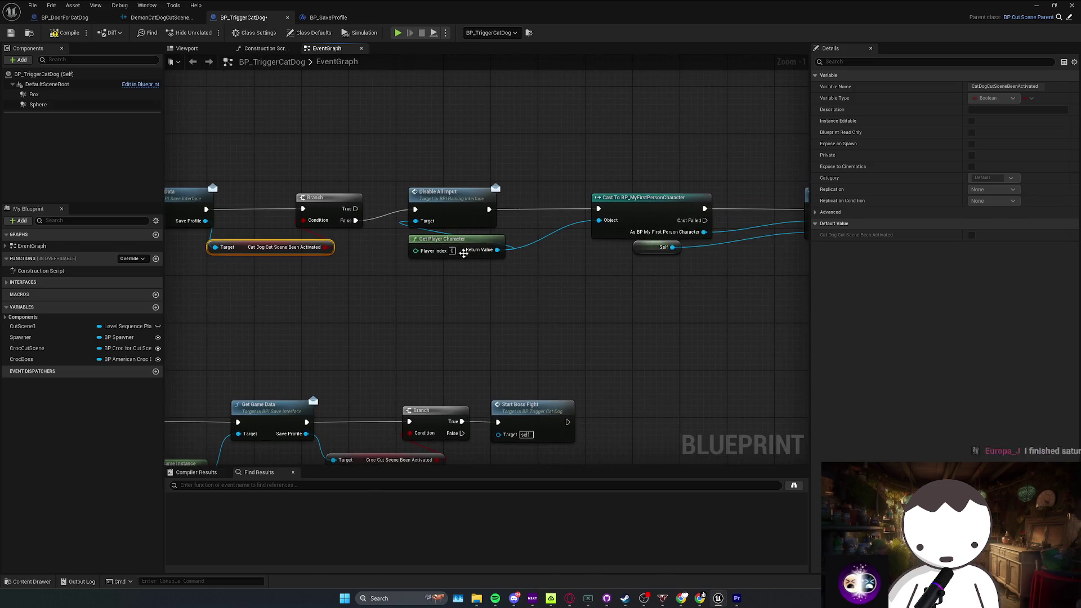
pyautogui.moveTo(593, 246); pyautogui.dragTo(424, 256)
pyautogui.press('F7')
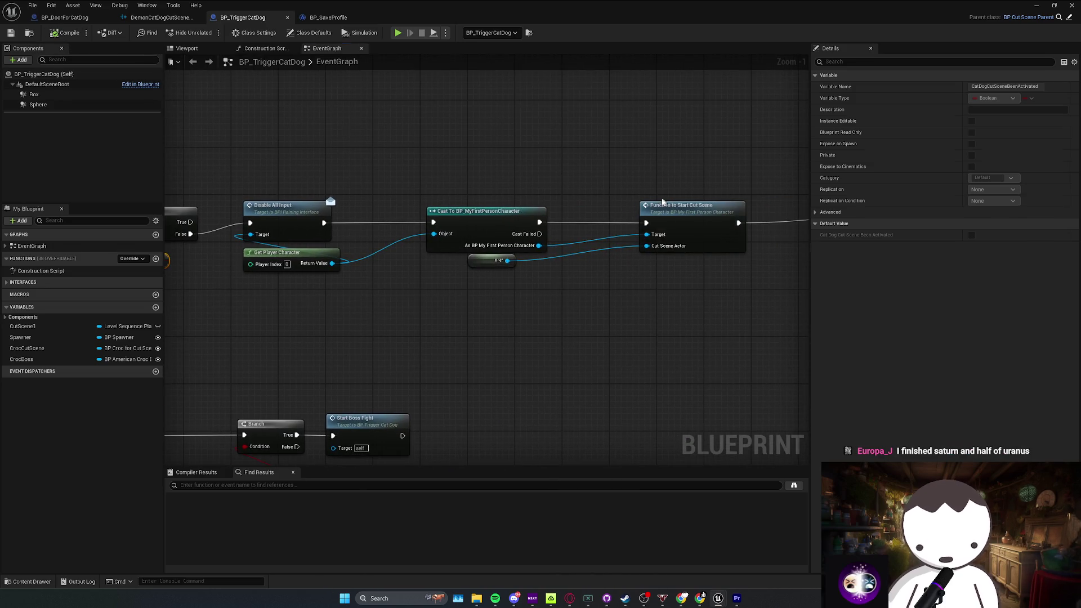
# Step: Replace the croc SET node with a wired-in Set Cat Dog Cut Scene Been Activated node
pyautogui.scroll(-2, 663, 202)
pyautogui.moveTo(640, 225); pyautogui.dragTo(413, 234)
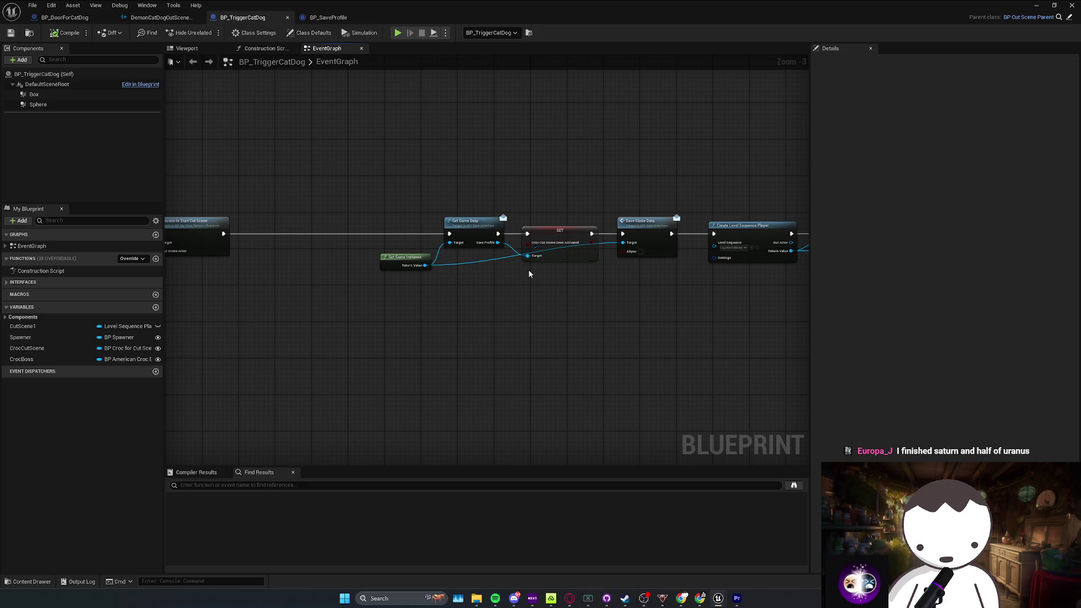
pyautogui.click(535, 255)
pyautogui.press('Delete')
pyautogui.moveTo(498, 243); pyautogui.dragTo(521, 263)
pyautogui.write('set')
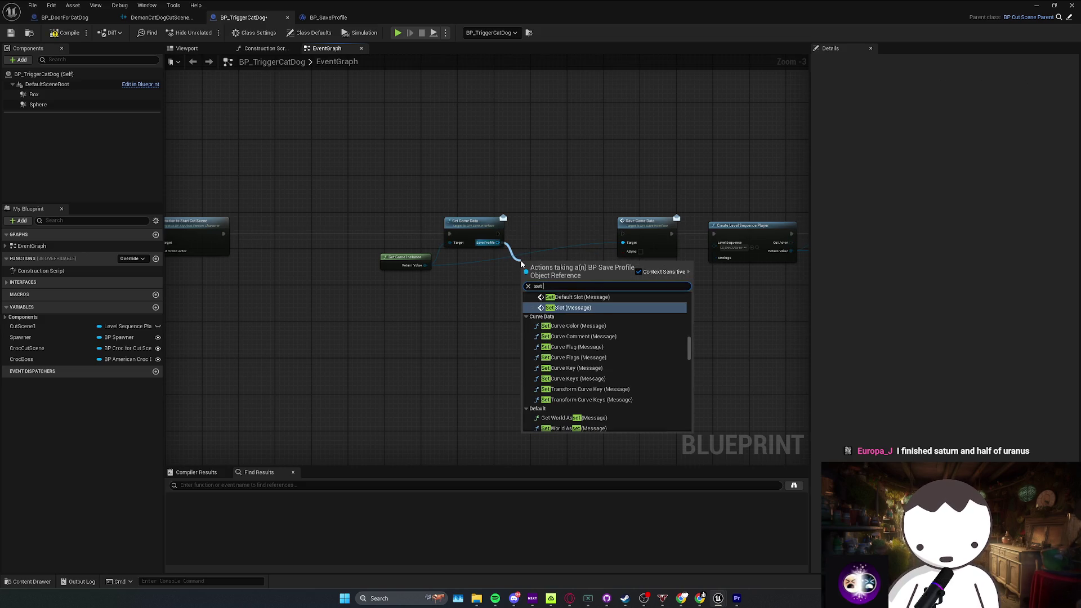
pyautogui.write(' cat dog')
pyautogui.press('Return')
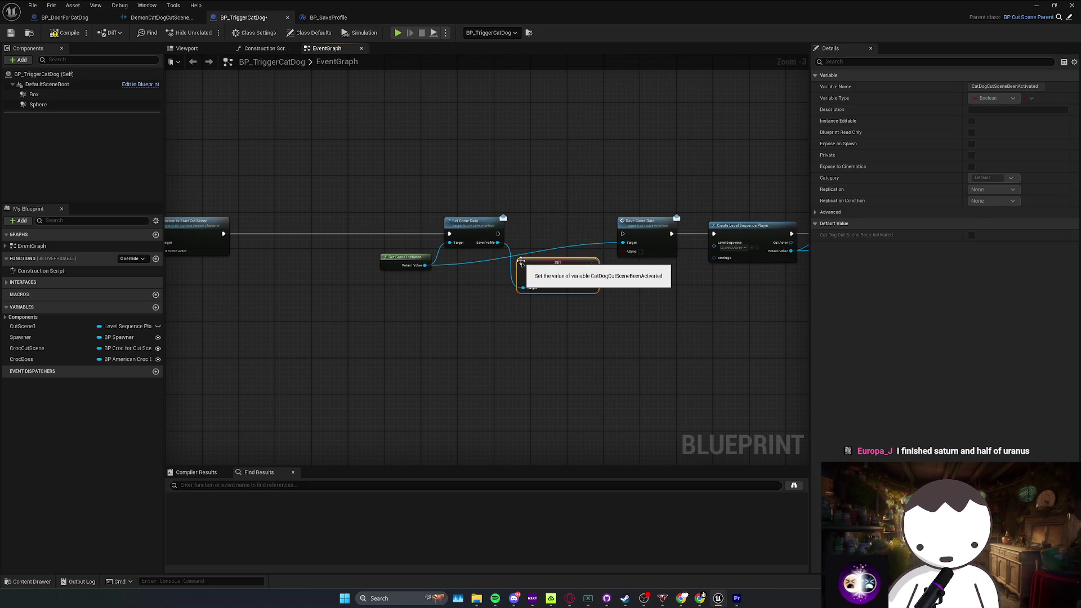
pyautogui.moveTo(509, 234); pyautogui.dragTo(560, 239)
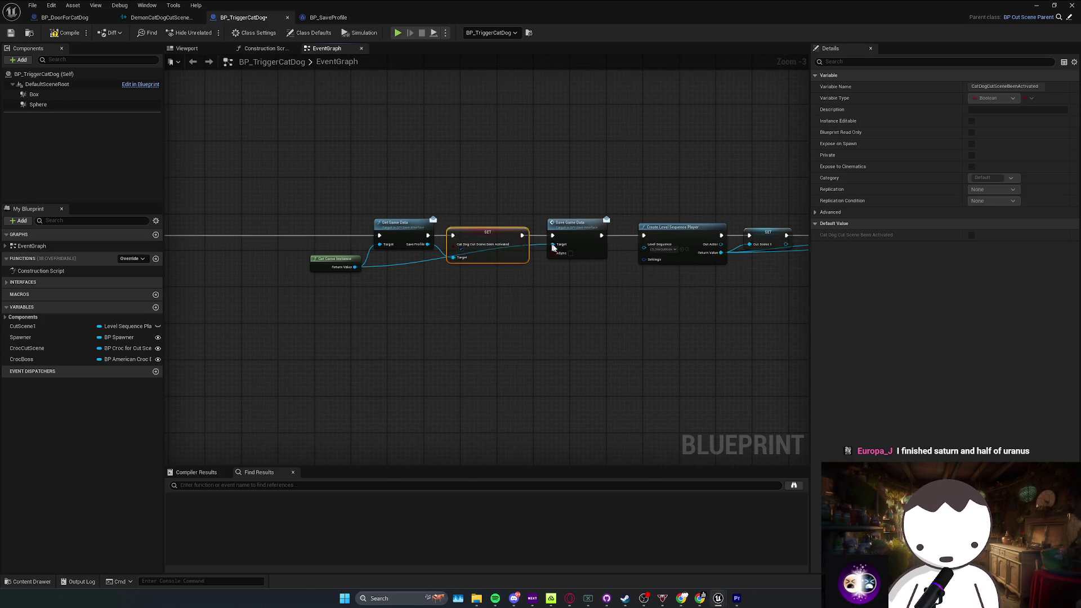
# Step: Set the sequence player's Level Sequence to LS_CatDogScene and save the Blueprint
pyautogui.scroll(4, 389, 281)
pyautogui.click(380, 267)
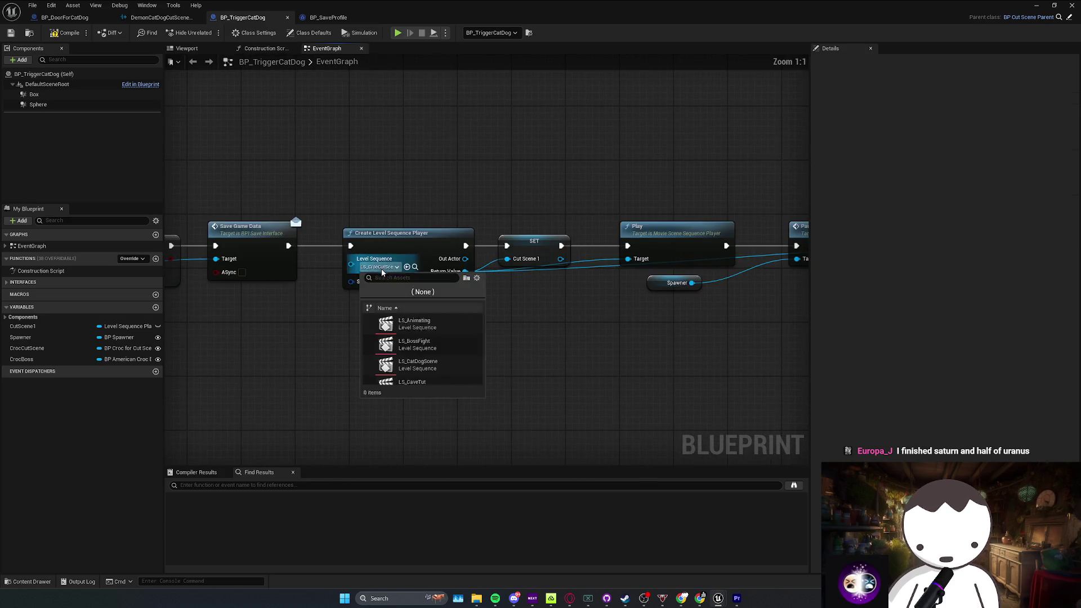
pyautogui.write('cat')
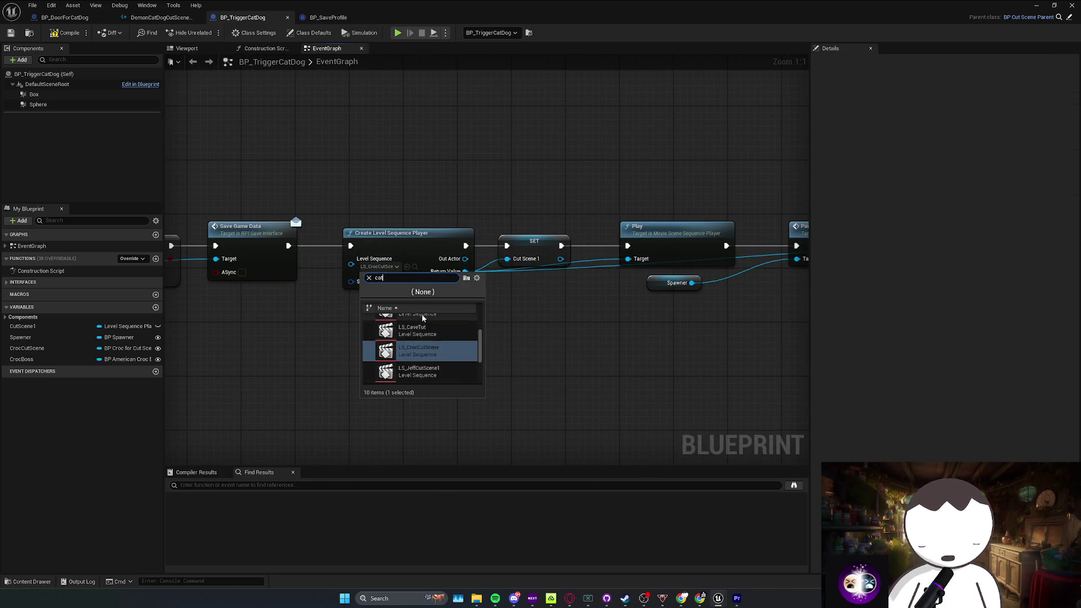
pyautogui.click(428, 326)
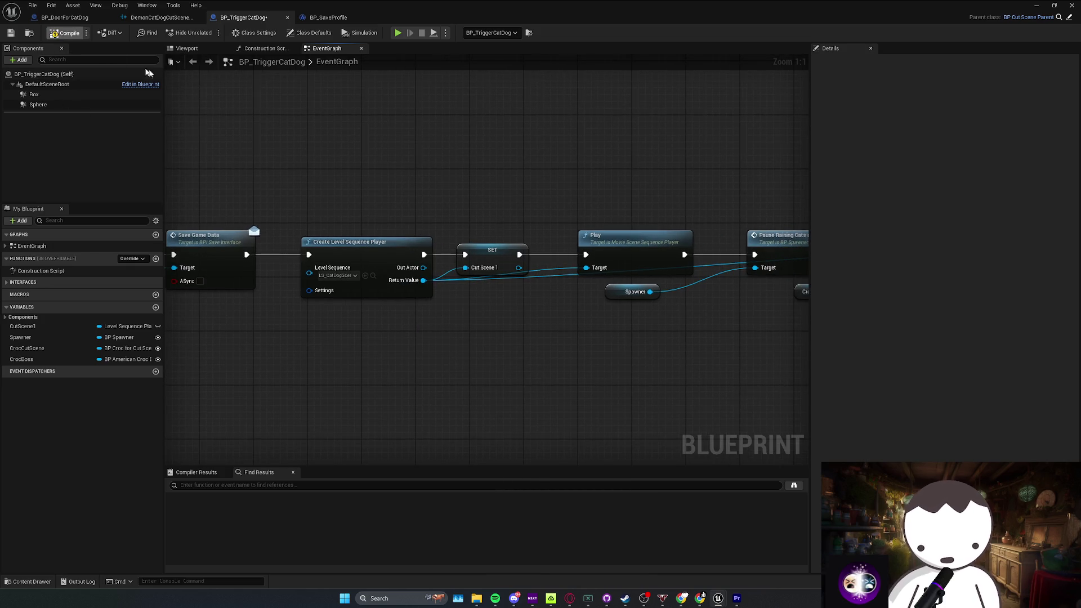
pyautogui.click(495, 285)
pyautogui.hotkey('ctrl', 's')
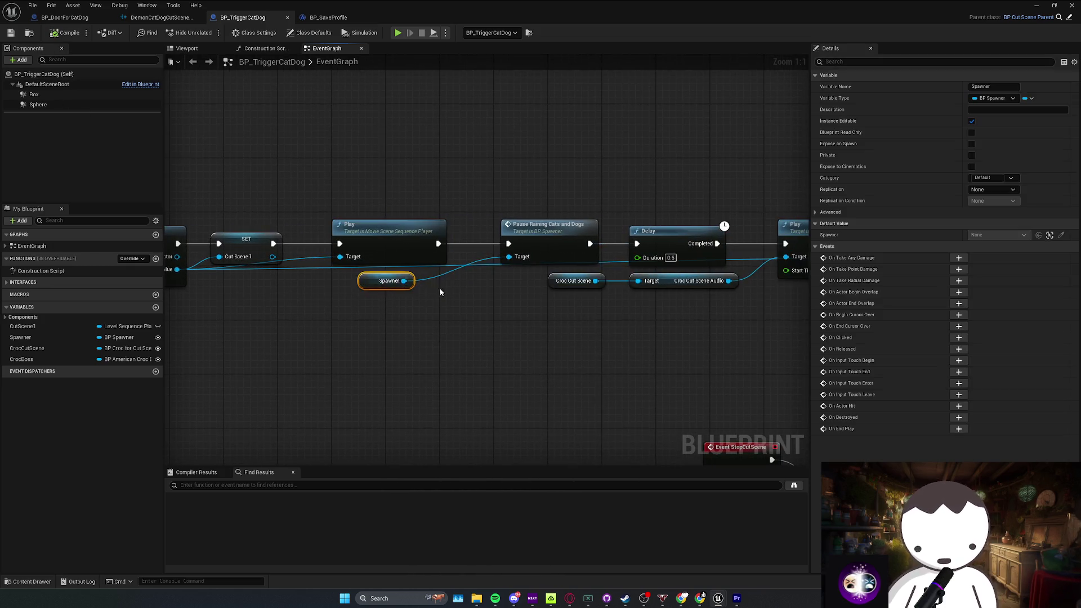
# Step: Delete the Croc Cut Scene Audio node and the in-use CrocBoss variable
pyautogui.click(515, 317)
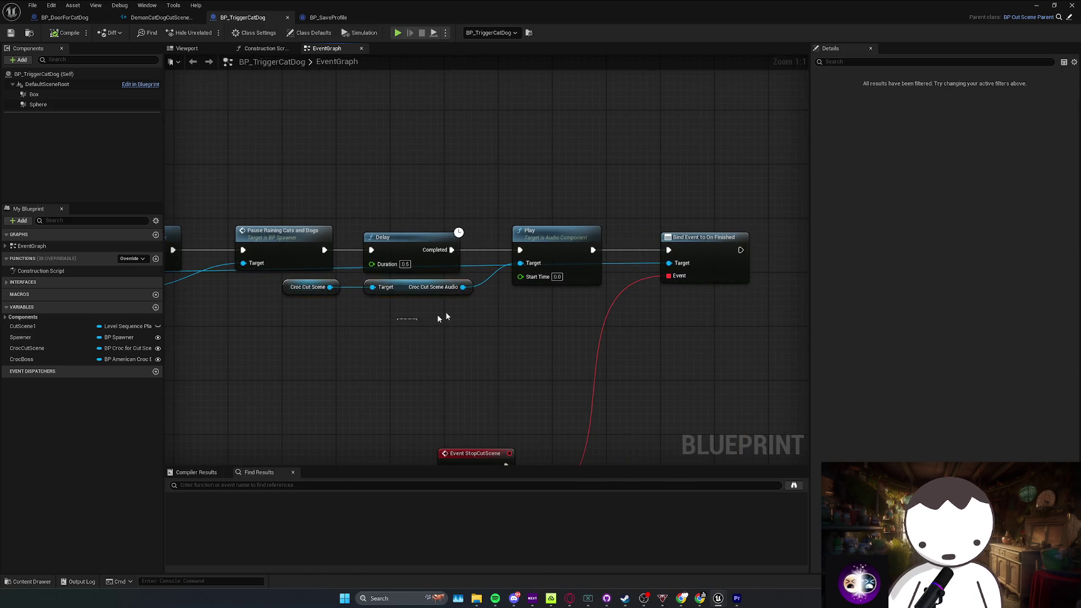
pyautogui.click(439, 290)
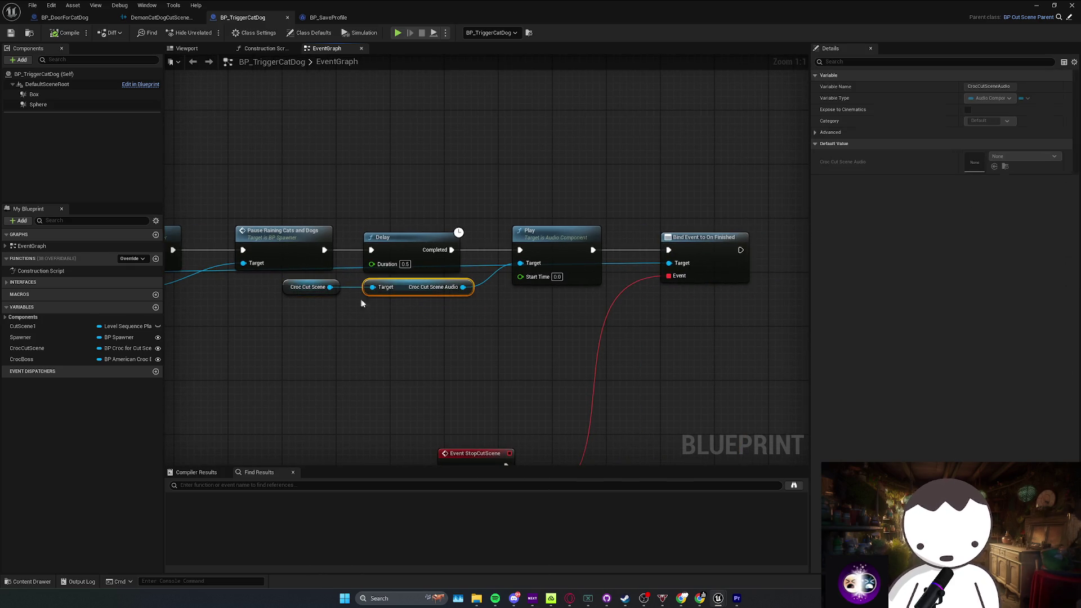
pyautogui.press('Delete')
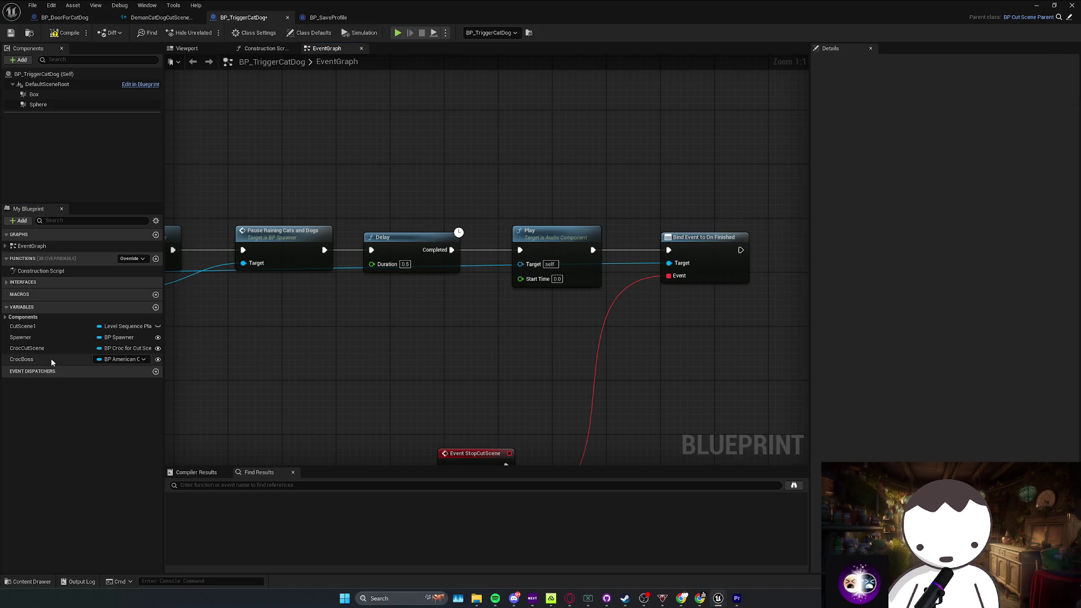
pyautogui.click(51, 359)
pyautogui.press('Delete')
pyautogui.click(587, 315)
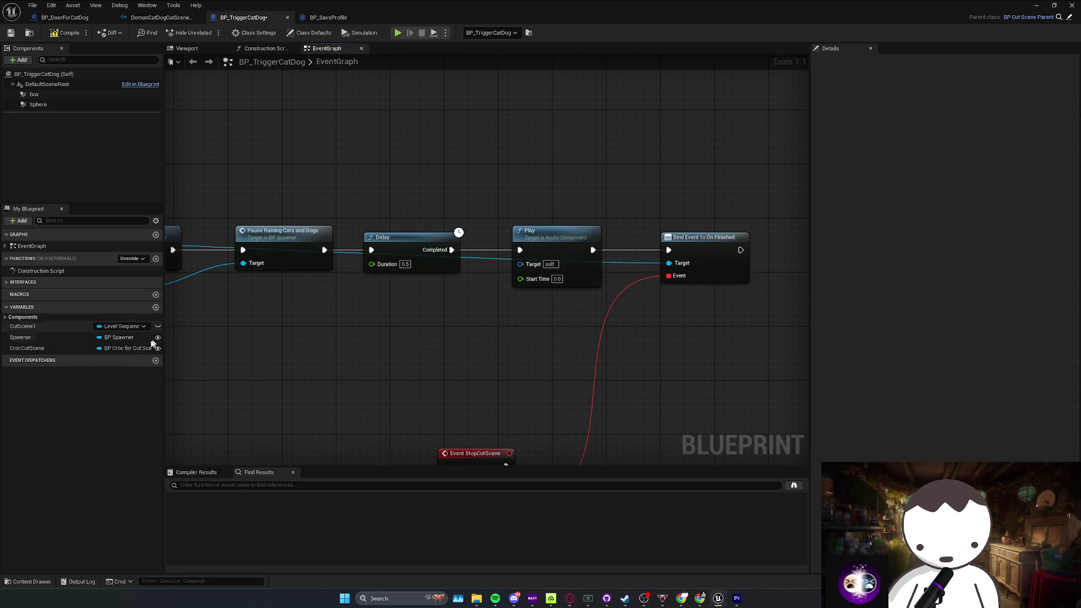
pyautogui.click(47, 348)
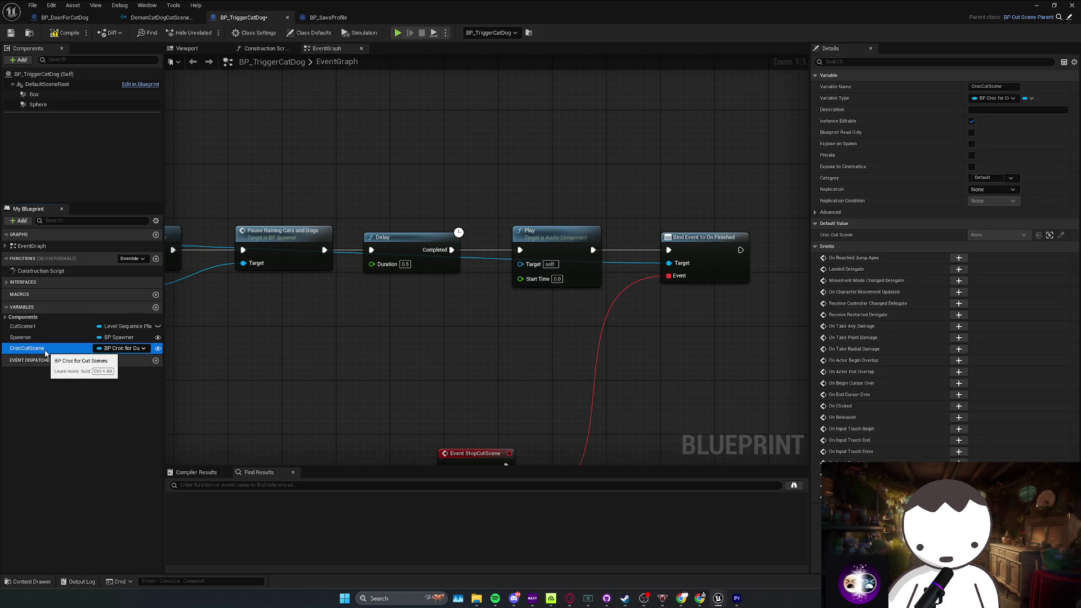
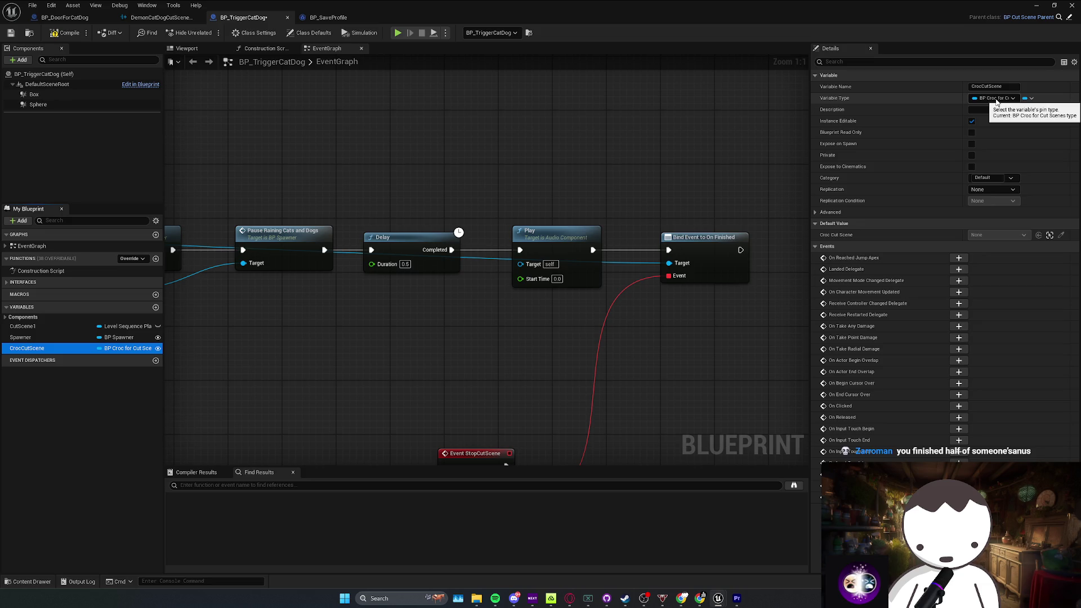
# Step: List every reference to the CrocCutScene variable in BP_TriggerCatDog
pyautogui.scroll(-1, 712, 345)
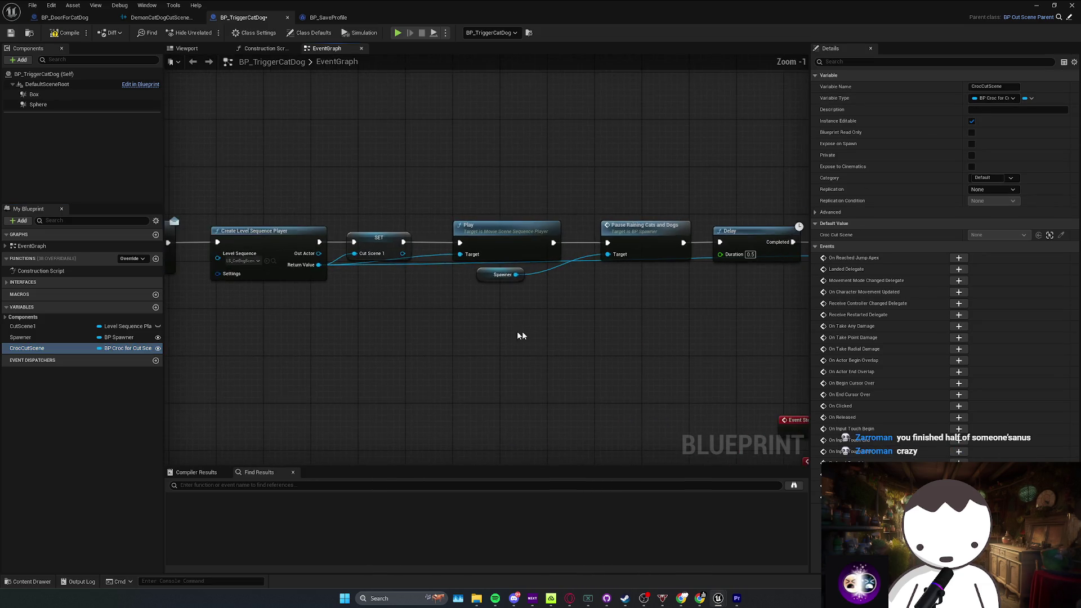
pyautogui.moveTo(536, 273)
pyautogui.mouseDown()
pyautogui.moveTo(268, 287)
pyautogui.moveTo(59, 341)
pyautogui.mouseUp()
pyautogui.click(42, 349)
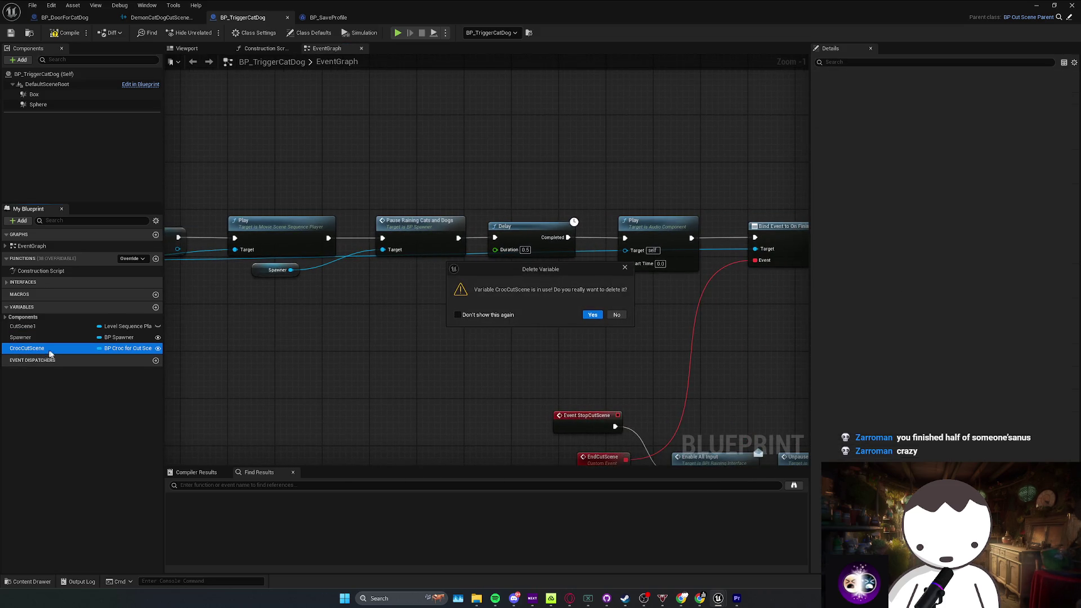
pyautogui.click(617, 313)
pyautogui.scroll(-3, 450, 253)
pyautogui.scroll(1, 570, 299)
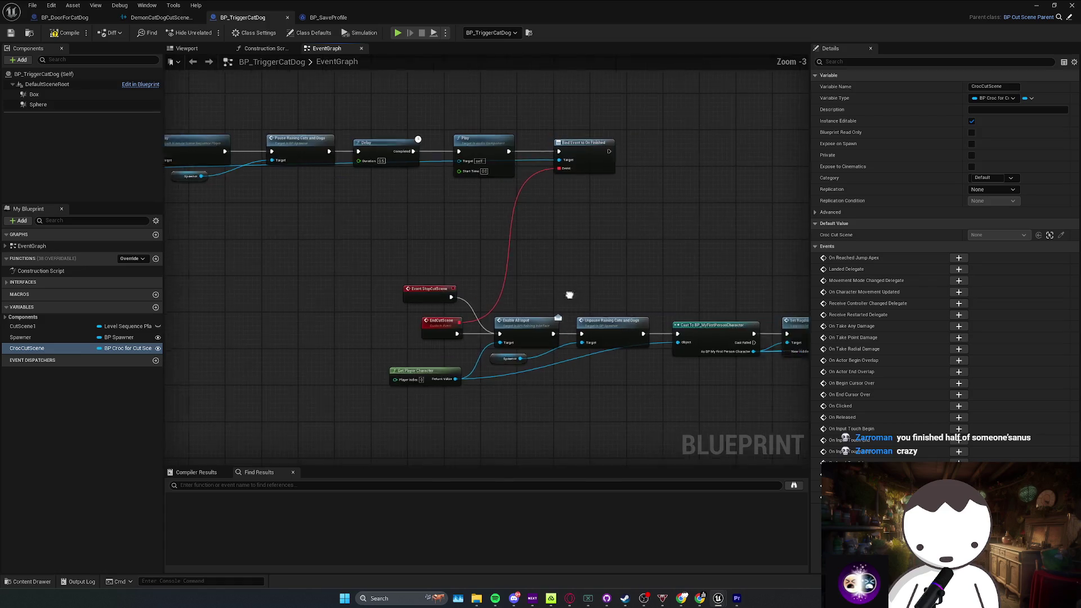
pyautogui.rightClick(56, 354)
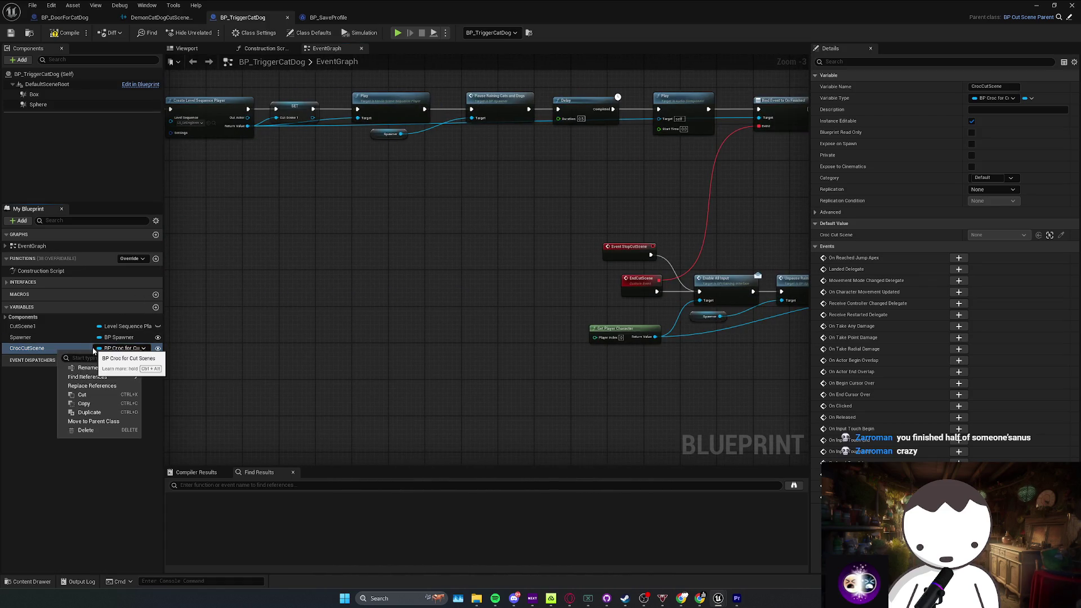
pyautogui.moveTo(85, 380)
pyautogui.click(169, 382)
# Step: Remove the Get CrocCutScene and GET check nodes and delete the CrocCutScene variable
pyautogui.click(236, 517)
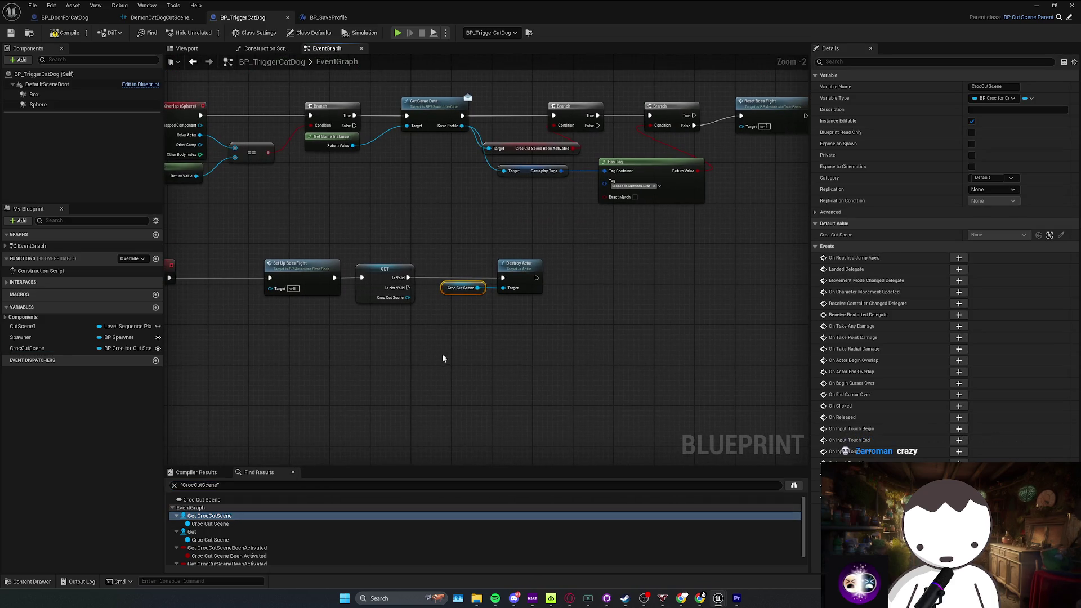
pyautogui.click(228, 532)
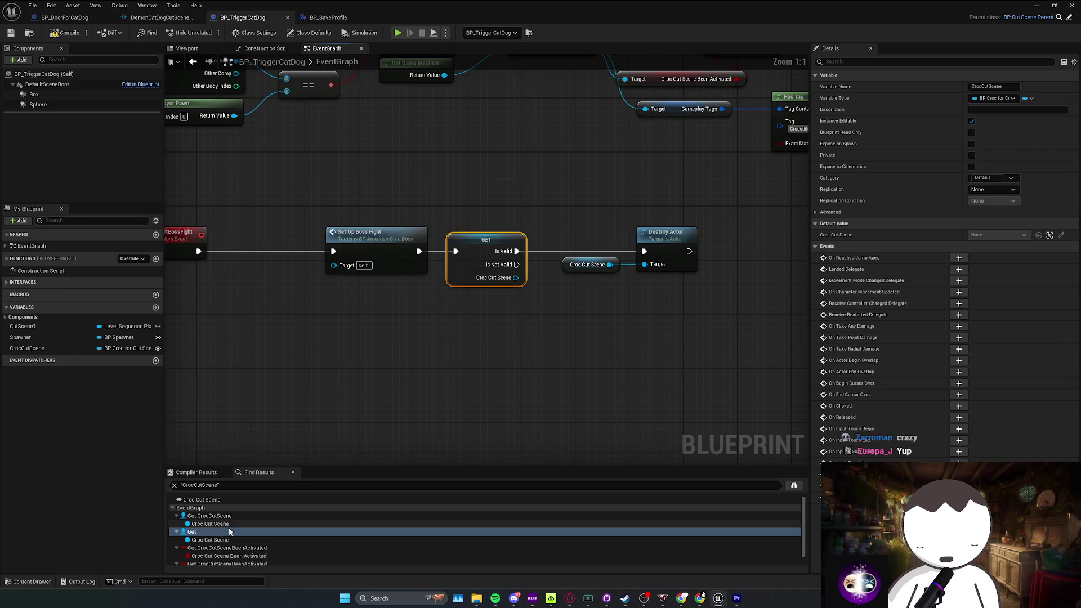
pyautogui.moveTo(454, 333); pyautogui.dragTo(731, 201)
pyautogui.scroll(-2, 712, 215)
pyautogui.click(65, 348)
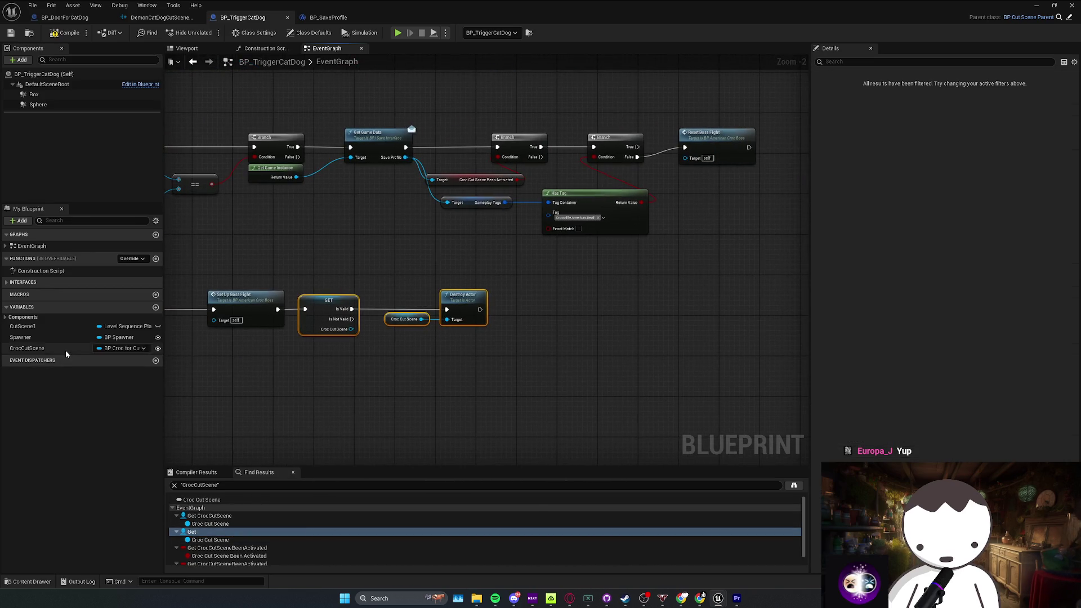
pyautogui.press('Delete')
pyautogui.click(591, 314)
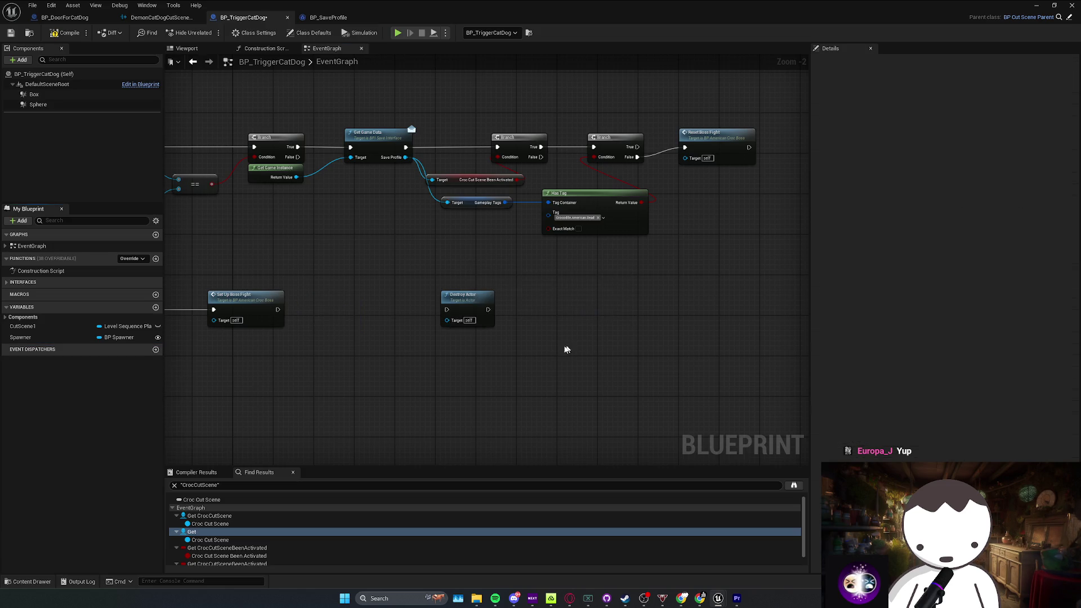
# Step: Save the blueprint and pull Create Level Sequence Player and SET up beside Save Game Data
pyautogui.hotkey('ctrl', 's')
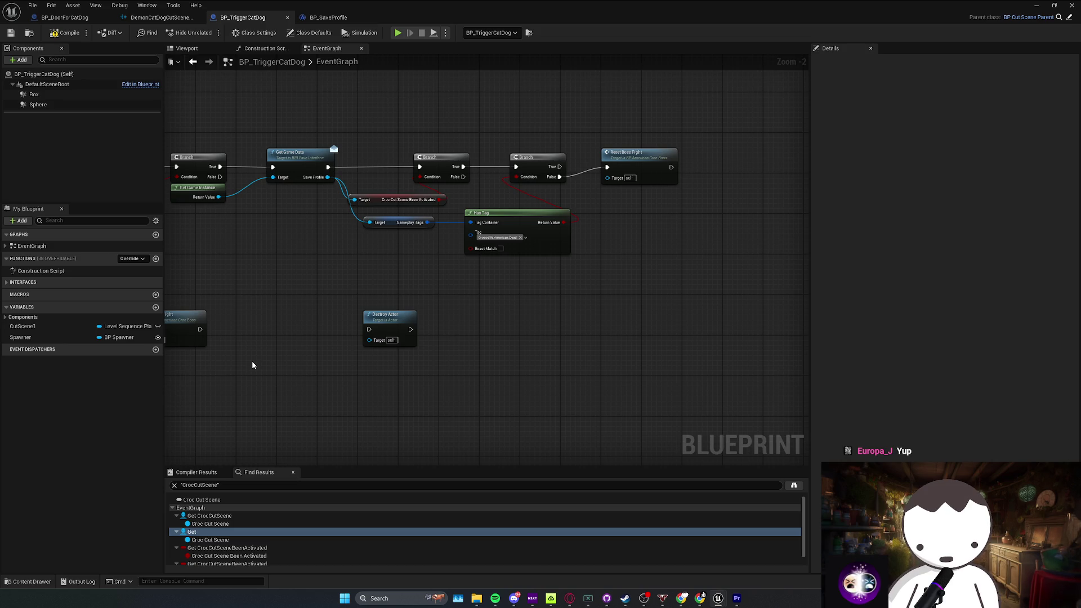
pyautogui.press('Home')
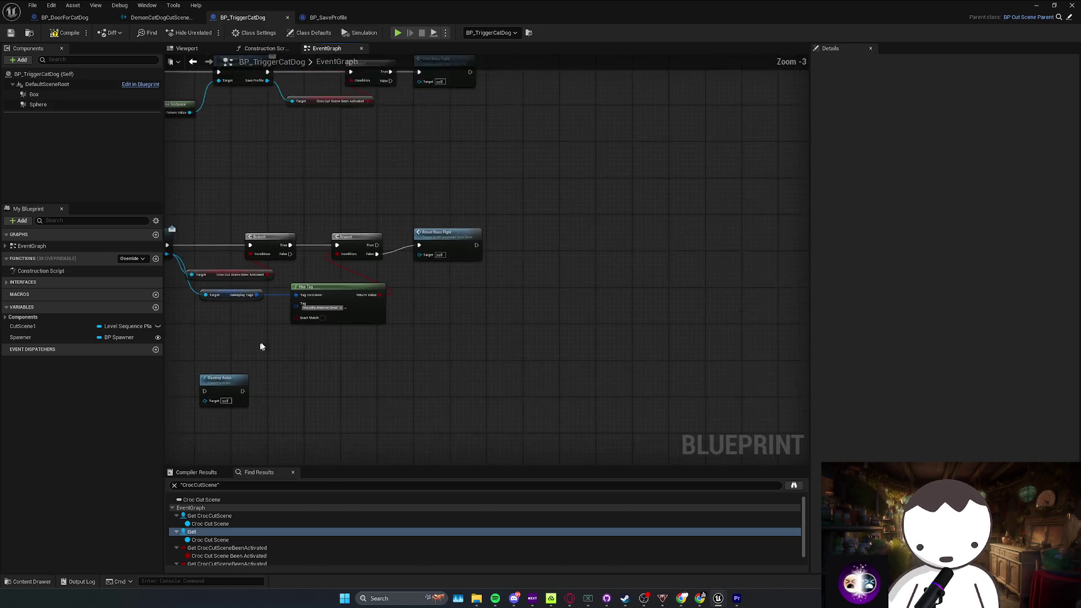
pyautogui.scroll(-3, 314, 363)
pyautogui.scroll(4, 444, 353)
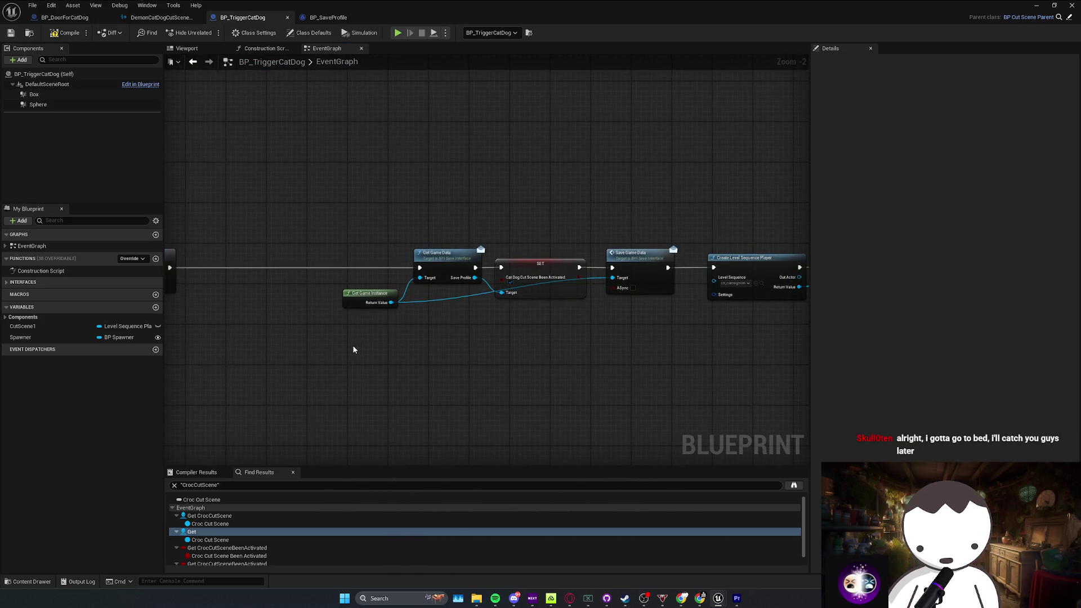
pyautogui.moveTo(326, 352)
pyautogui.mouseDown()
pyautogui.moveTo(611, 235)
pyautogui.moveTo(640, 262)
pyautogui.moveTo(502, 262)
pyautogui.mouseUp()
pyautogui.scroll(-1, 496, 254)
pyautogui.click(419, 264)
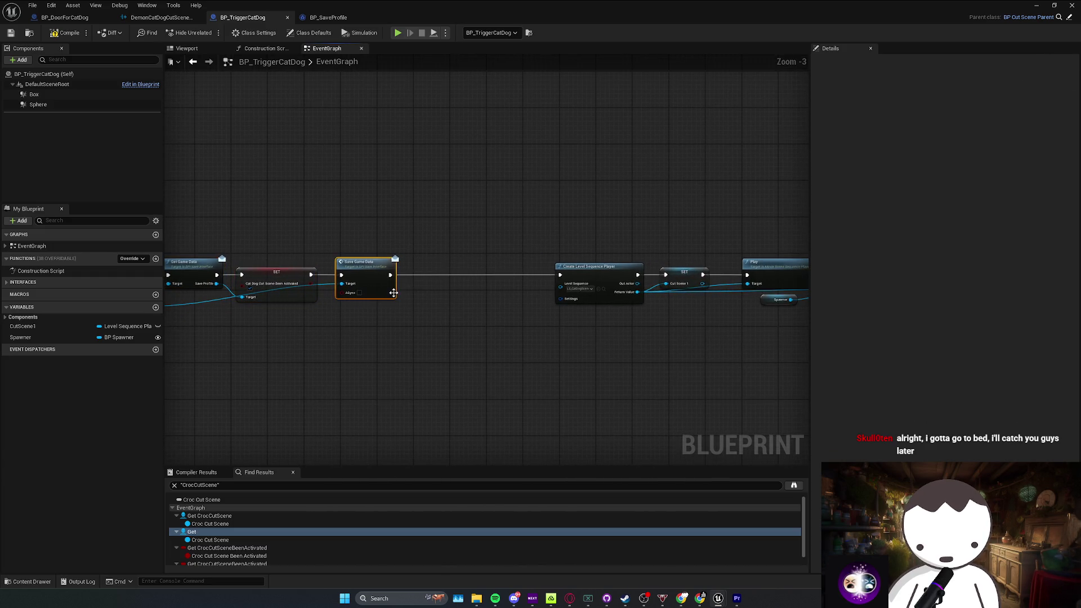
pyautogui.moveTo(666, 350); pyautogui.dragTo(549, 274)
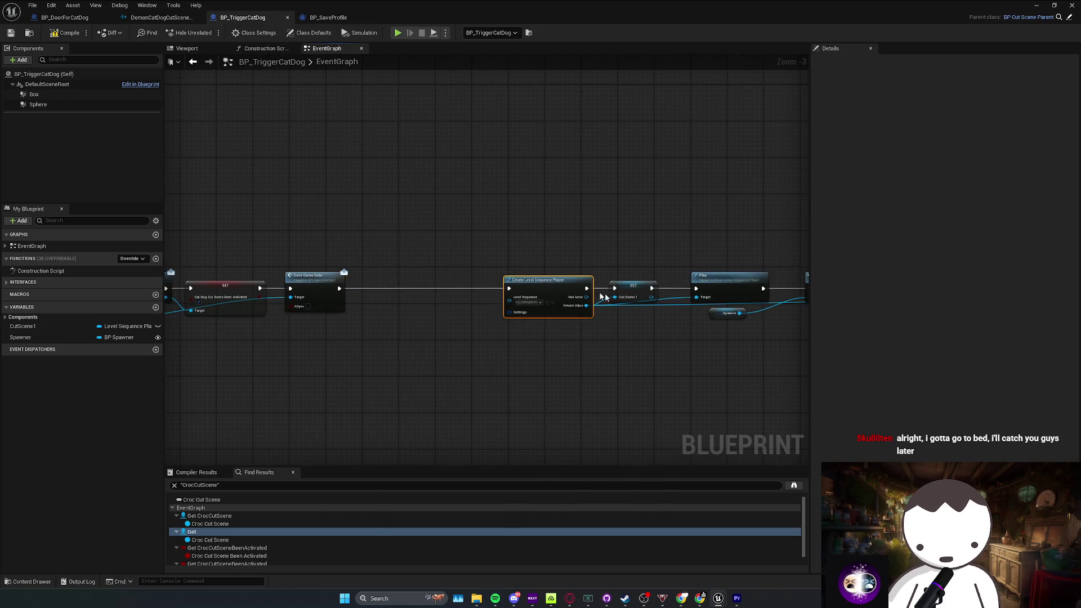
pyautogui.moveTo(463, 284); pyautogui.dragTo(372, 288)
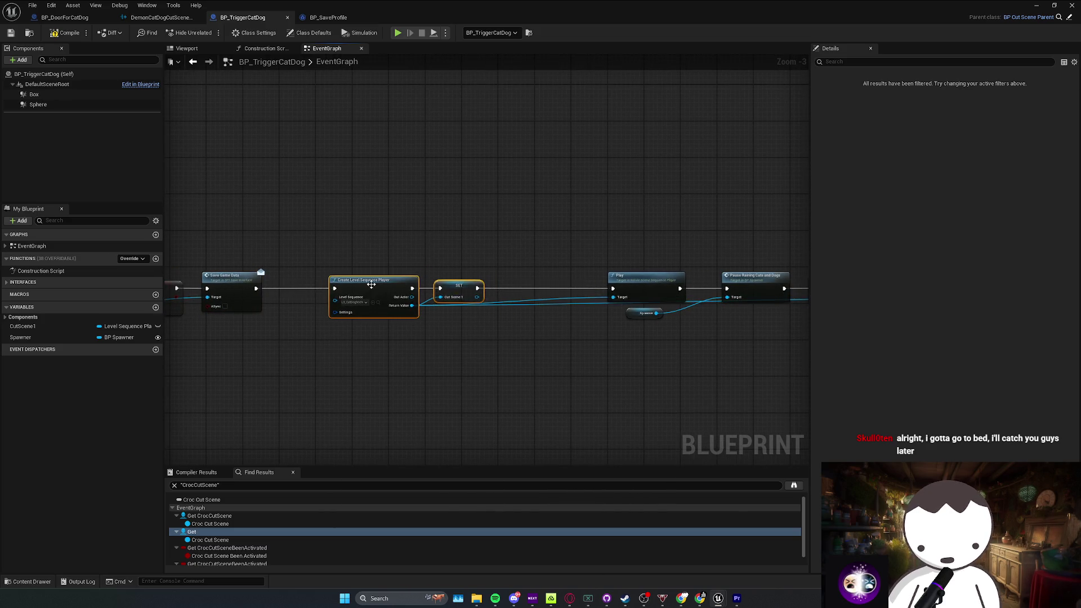
# Step: Slide the Play, Spawner and Pause Raining Cats and Dogs nodes left to close gaps
pyautogui.moveTo(532, 268); pyautogui.dragTo(615, 321)
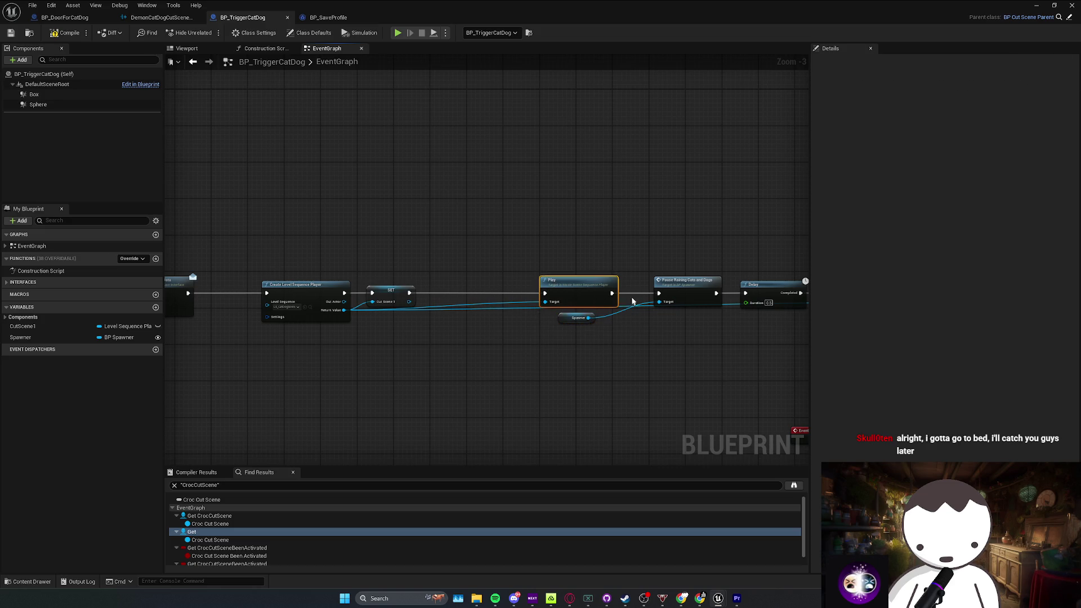
pyautogui.moveTo(552, 286); pyautogui.dragTo(493, 286)
pyautogui.moveTo(782, 332); pyautogui.dragTo(532, 319)
pyautogui.scroll(1, 533, 319)
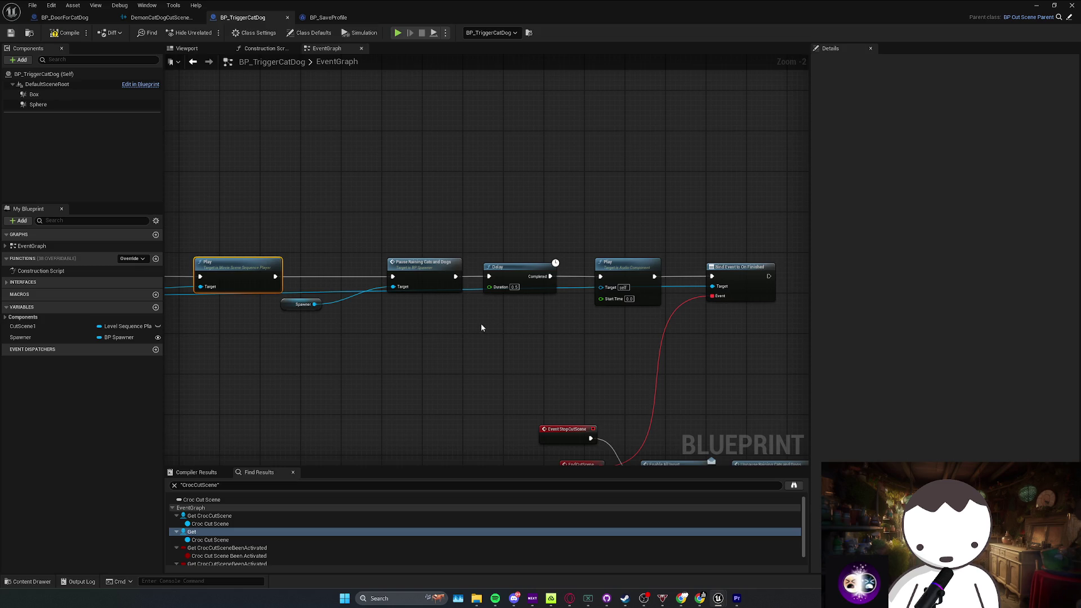
pyautogui.moveTo(331, 321); pyautogui.dragTo(539, 290)
pyautogui.moveTo(404, 293)
pyautogui.mouseDown()
pyautogui.moveTo(575, 283)
pyautogui.moveTo(597, 268)
pyautogui.moveTo(507, 276)
pyautogui.moveTo(524, 257)
pyautogui.moveTo(318, 252)
pyautogui.mouseUp()
pyautogui.click(380, 254)
pyautogui.moveTo(481, 296)
pyautogui.mouseDown()
pyautogui.moveTo(433, 281)
pyautogui.moveTo(601, 224)
pyautogui.mouseUp()
pyautogui.moveTo(509, 282); pyautogui.dragTo(733, 271)
pyautogui.scroll(-1, 346, 294)
pyautogui.moveTo(345, 295); pyautogui.dragTo(359, 295)
# Step: Add an instance-editable CatDogBoss variable of type BP Cat Dog Boss, then return to the level
pyautogui.click(156, 307)
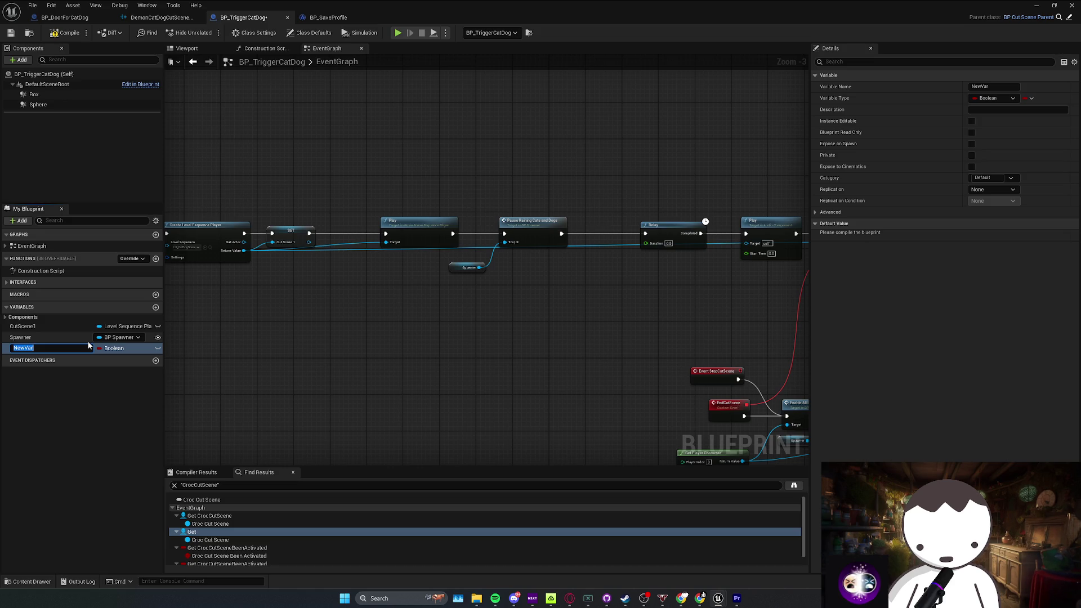
pyautogui.write('CatDogBoss')
pyautogui.press('Return')
pyautogui.click(118, 348)
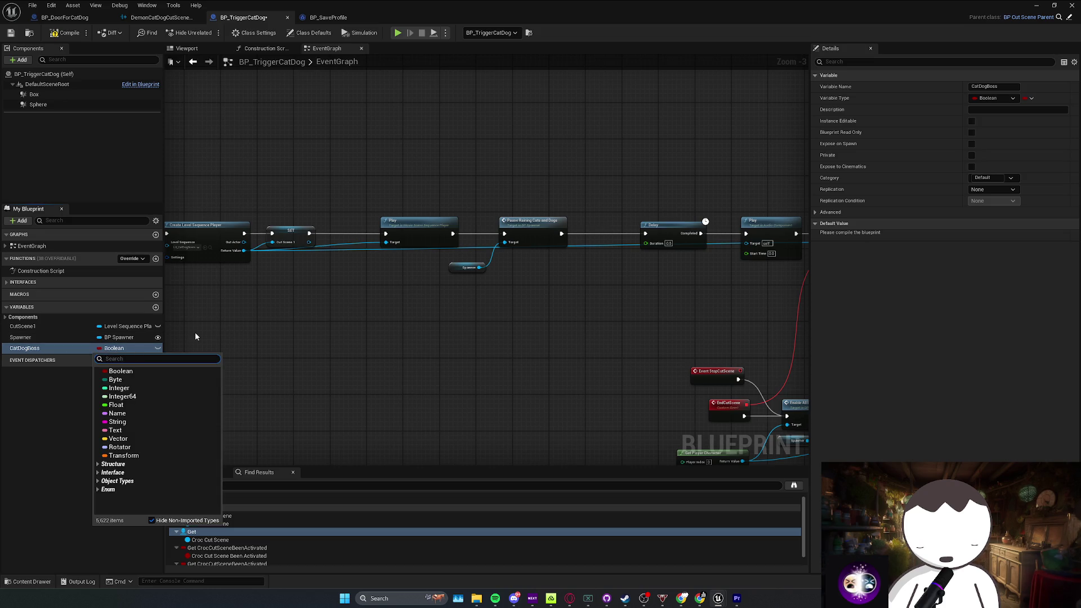
pyautogui.write('bp_')
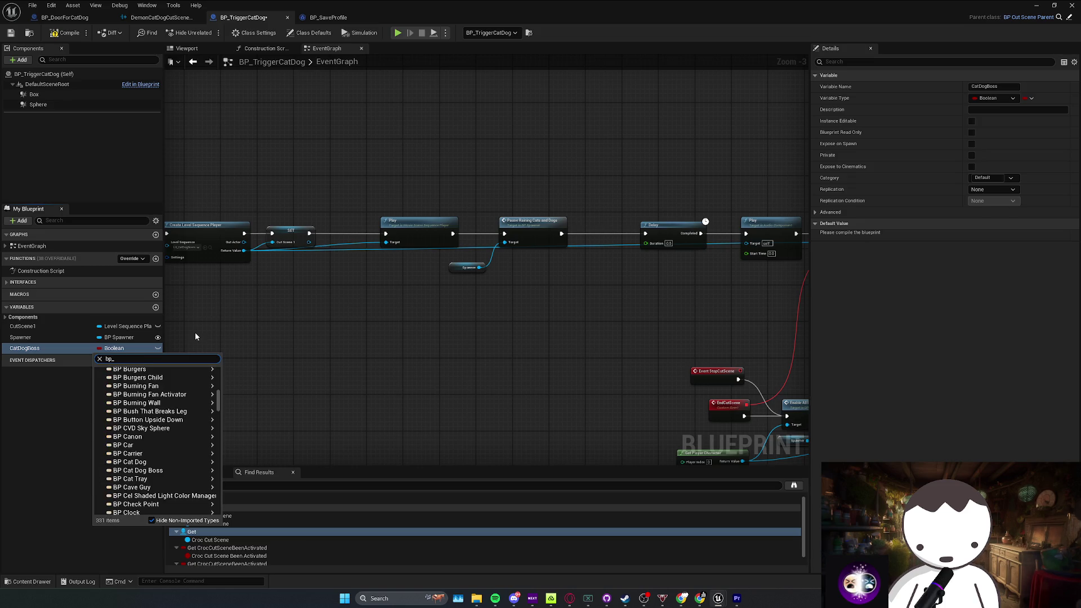
pyautogui.write('cat')
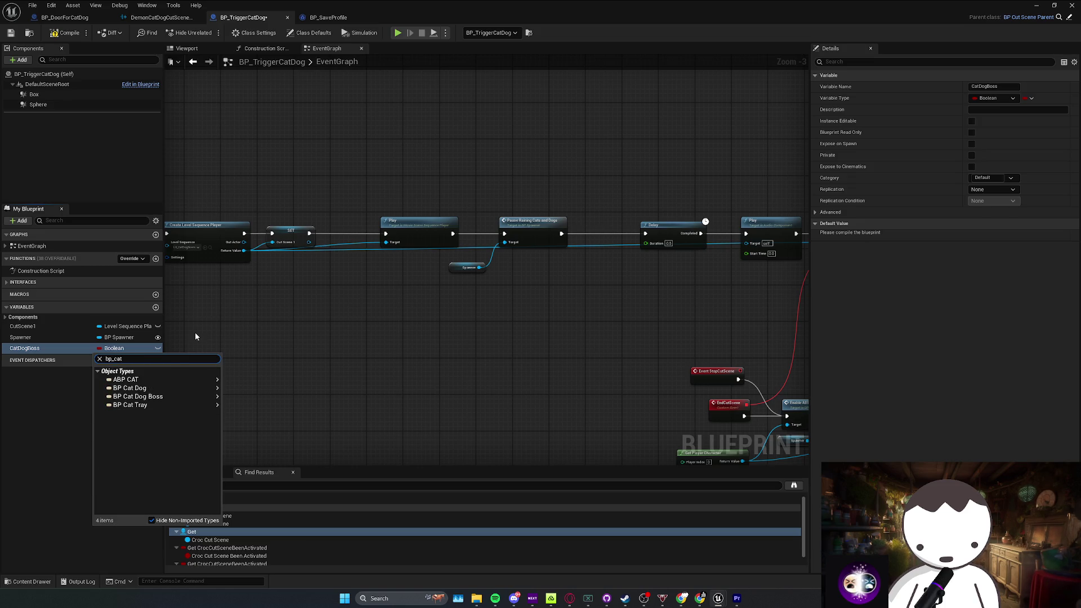
pyautogui.moveTo(169, 396)
pyautogui.click(231, 397)
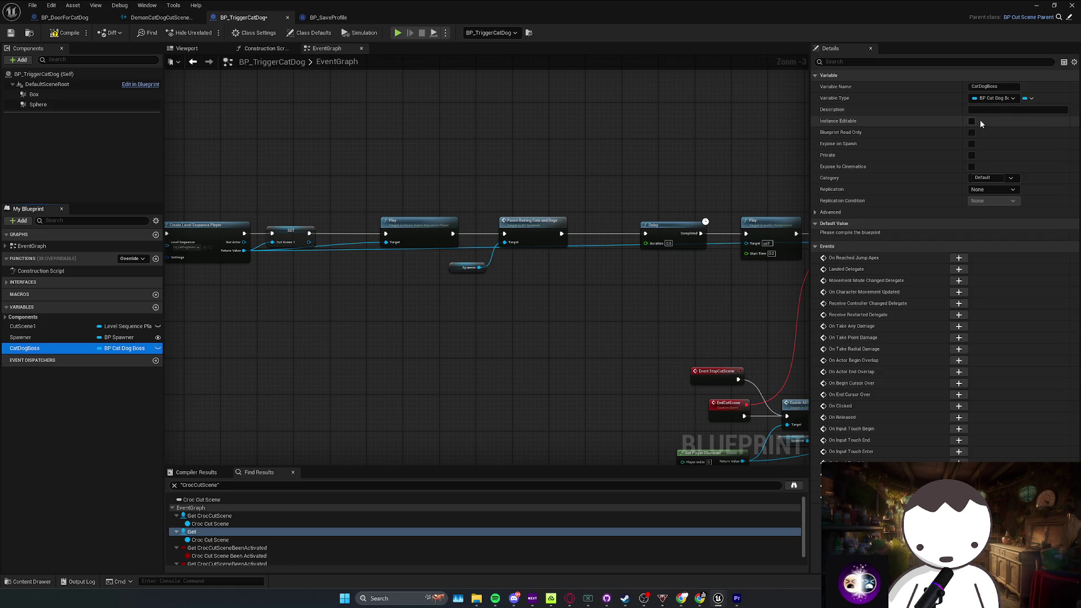
pyautogui.click(972, 121)
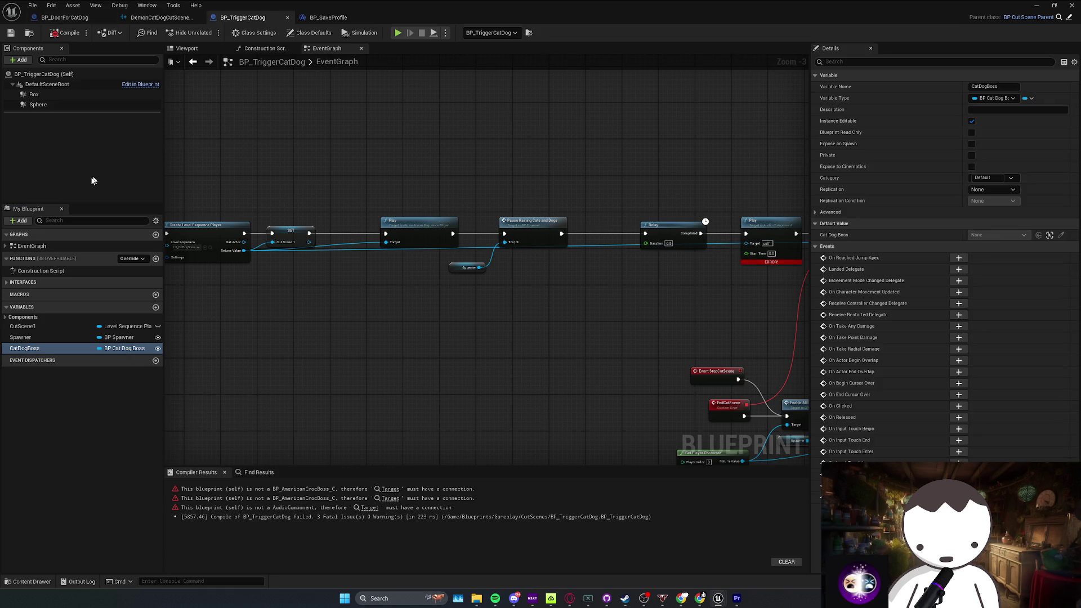
pyautogui.doubleClick(734, 12)
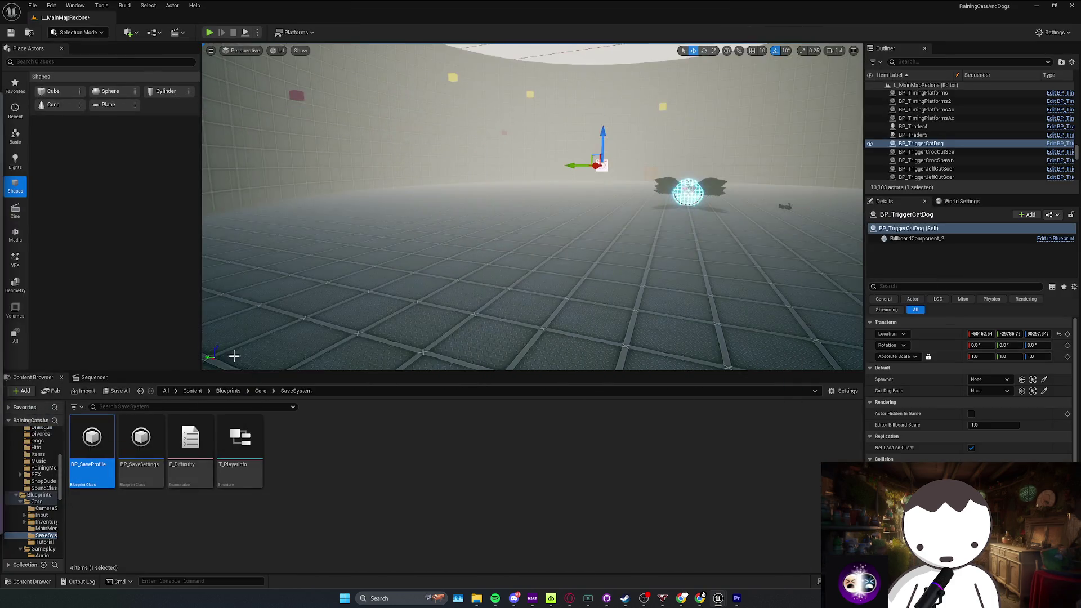
# Step: In BP_CatDogBoss, duplicate the LaunchDog_Cue component and name the copy CutScene
pyautogui.rightClick(701, 195)
pyautogui.click(714, 229)
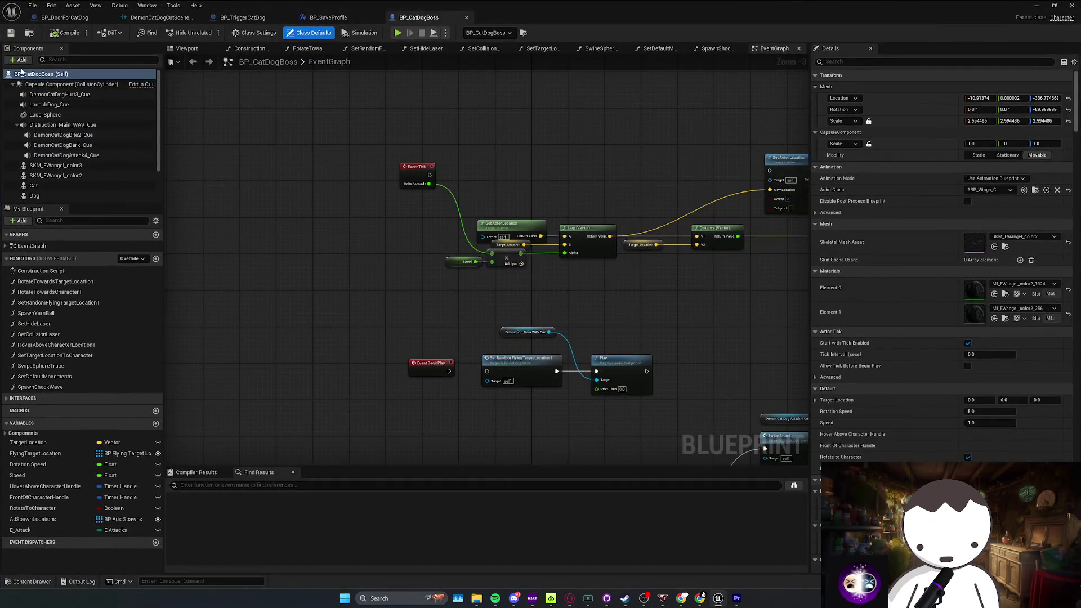
pyautogui.click(49, 105)
pyautogui.hotkey('ctrl', 'd')
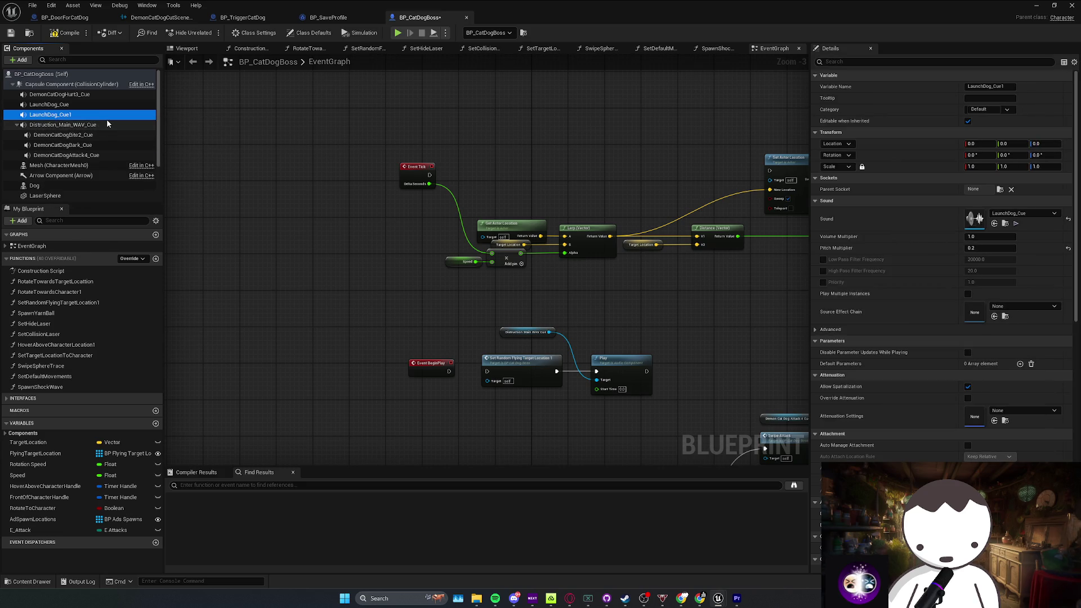
pyautogui.press('F2')
pyautogui.write('CutScene')
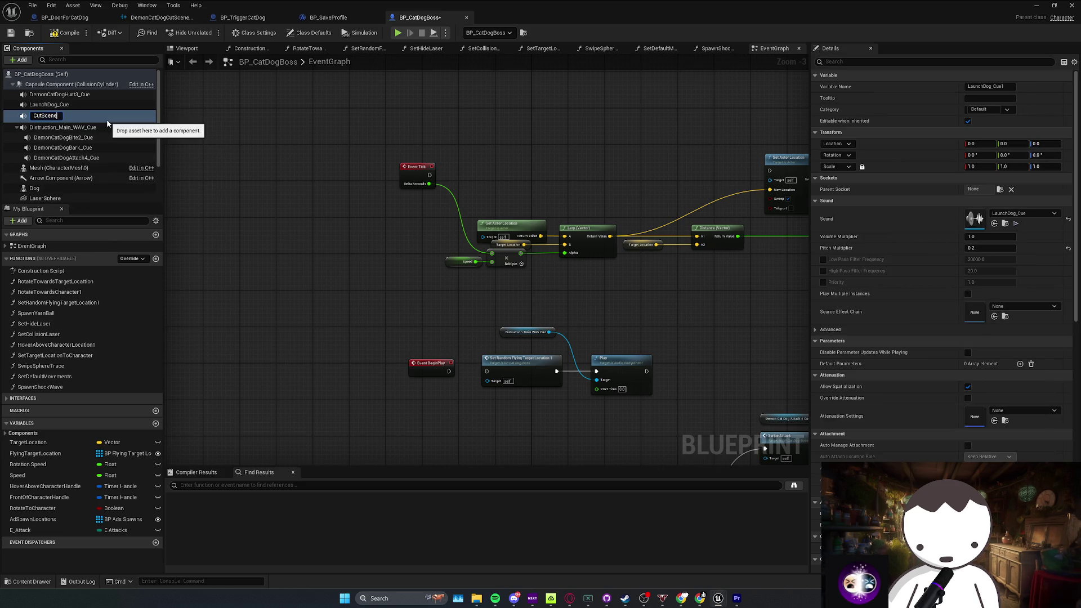
pyautogui.press('Return')
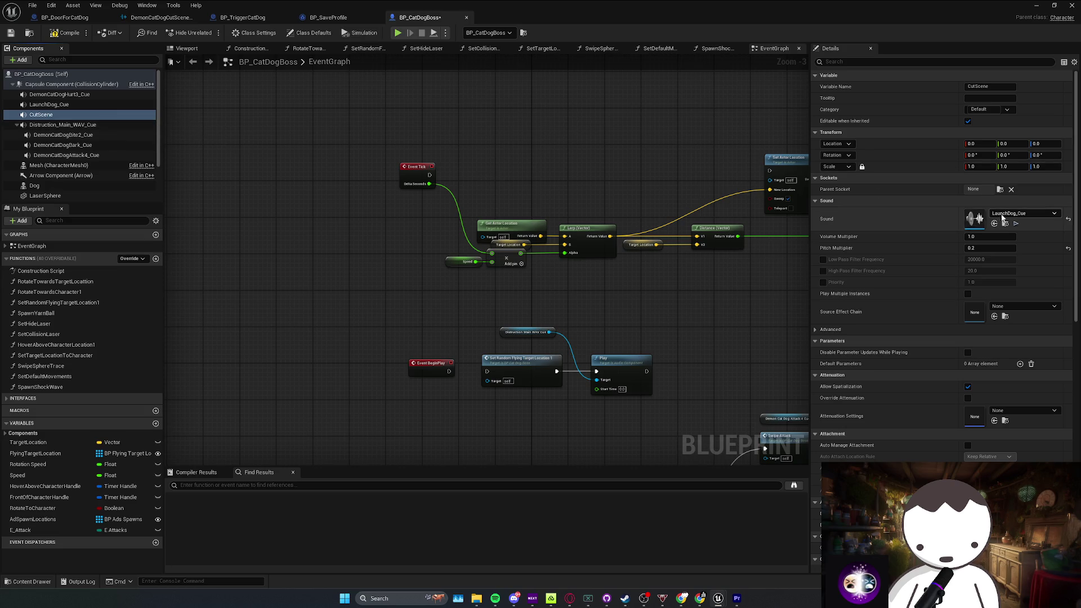
# Step: Set CutScene's sound to DemonCatDogCutScene_Cue and save the boss blueprint
pyautogui.click(1010, 214)
pyautogui.write('cutsc')
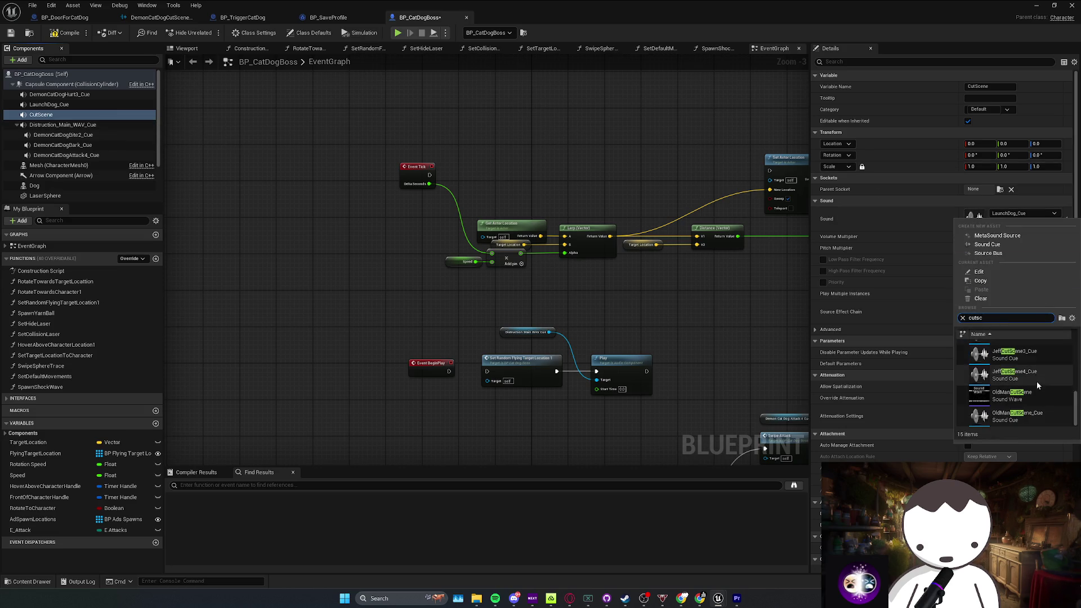
pyautogui.scroll(2, 1031, 400)
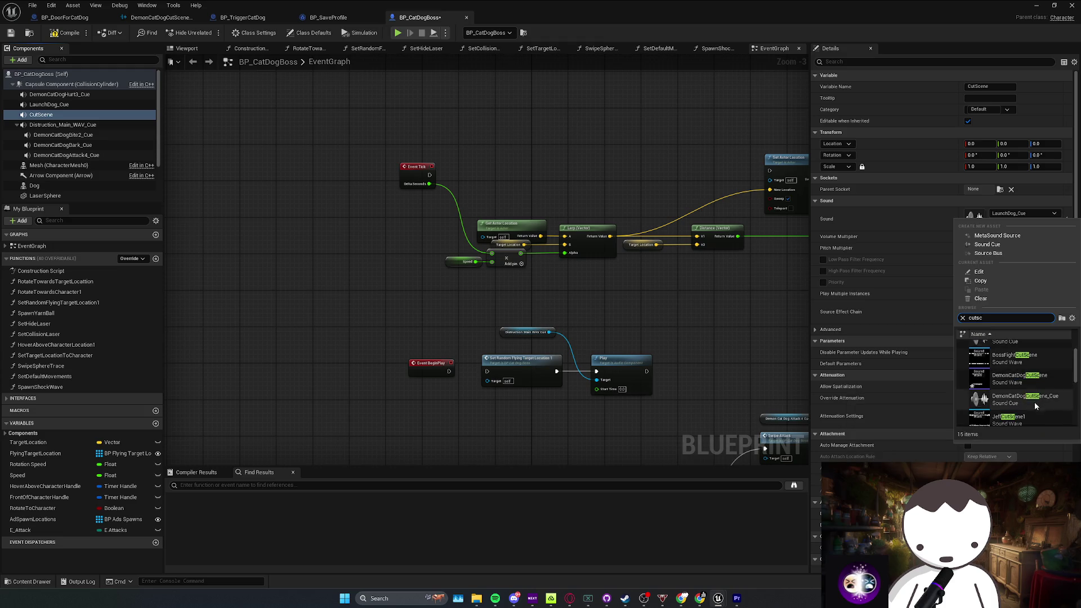
pyautogui.click(1033, 400)
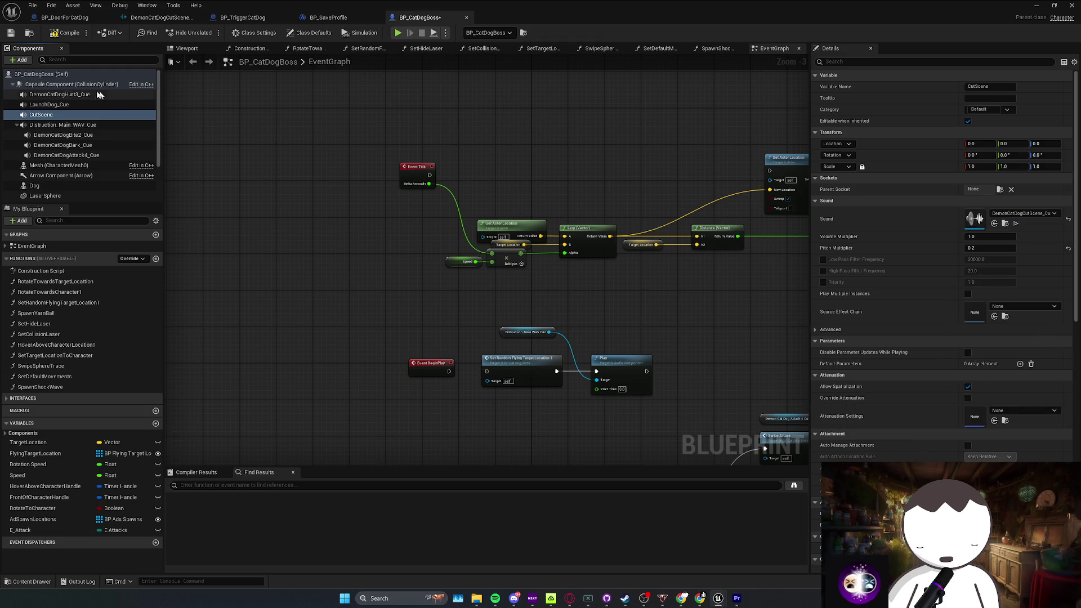
pyautogui.hotkey('ctrl', 's')
# Step: In BP_TriggerCatDog, drag out the CatDogBoss variable and add a Get Cut Scene node
pyautogui.click(242, 17)
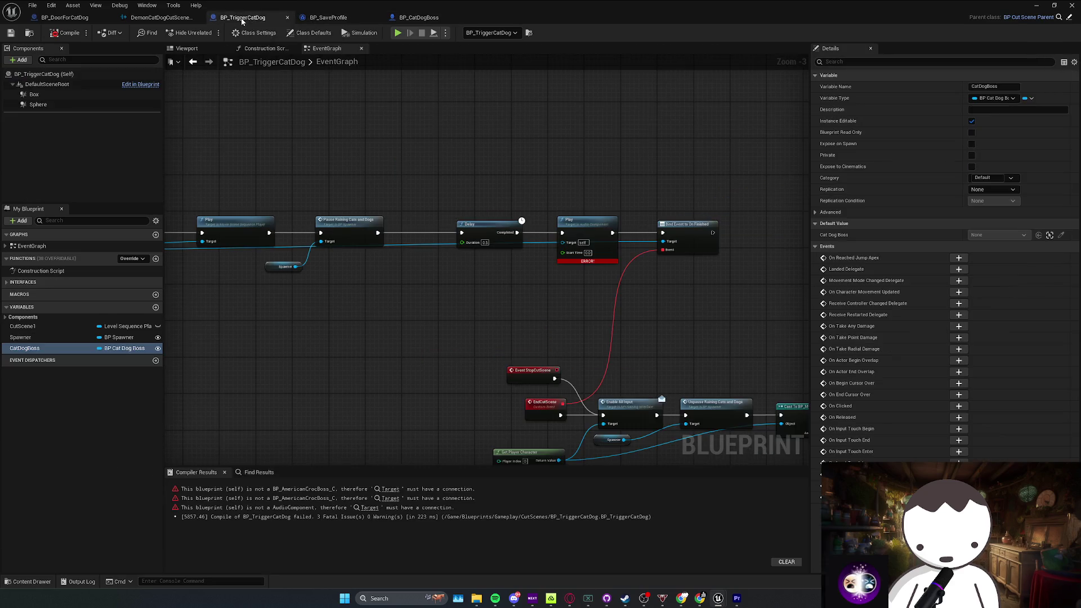
pyautogui.rightClick(407, 269)
pyautogui.press('Escape')
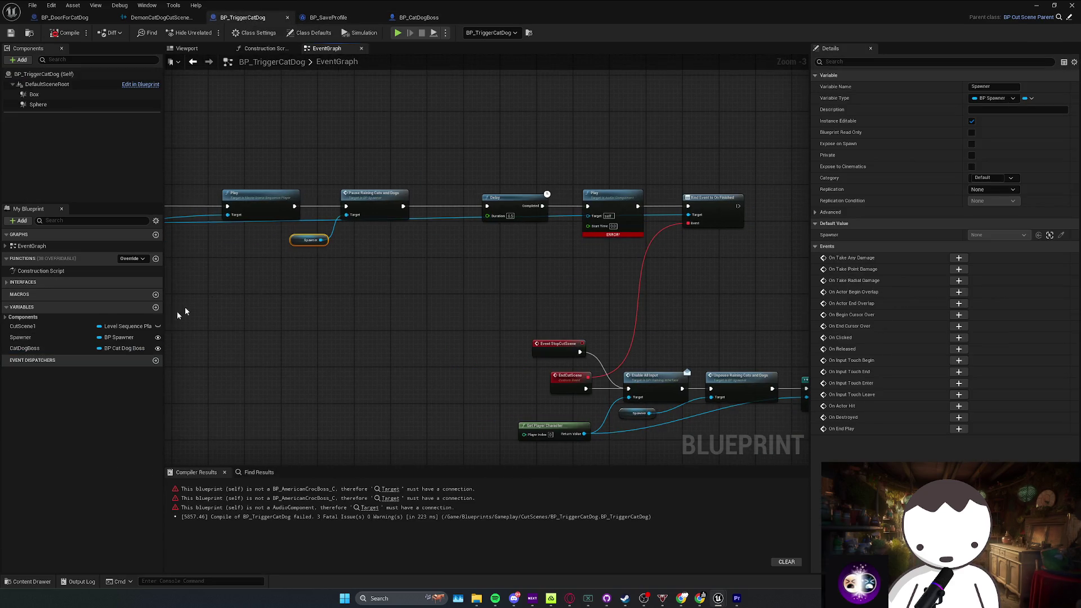
pyautogui.click(28, 348)
pyautogui.moveTo(34, 352); pyautogui.dragTo(405, 254)
pyautogui.write('getcat')
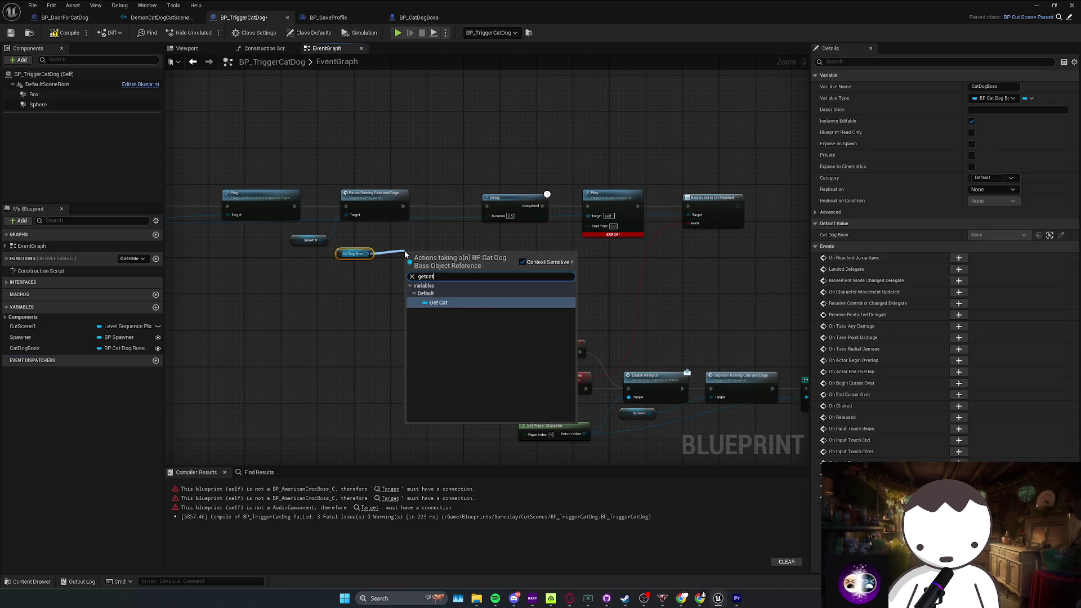
pyautogui.press('BackSpace')
pyautogui.press('BackSpace')
pyautogui.press('BackSpace')
pyautogui.write('demo')
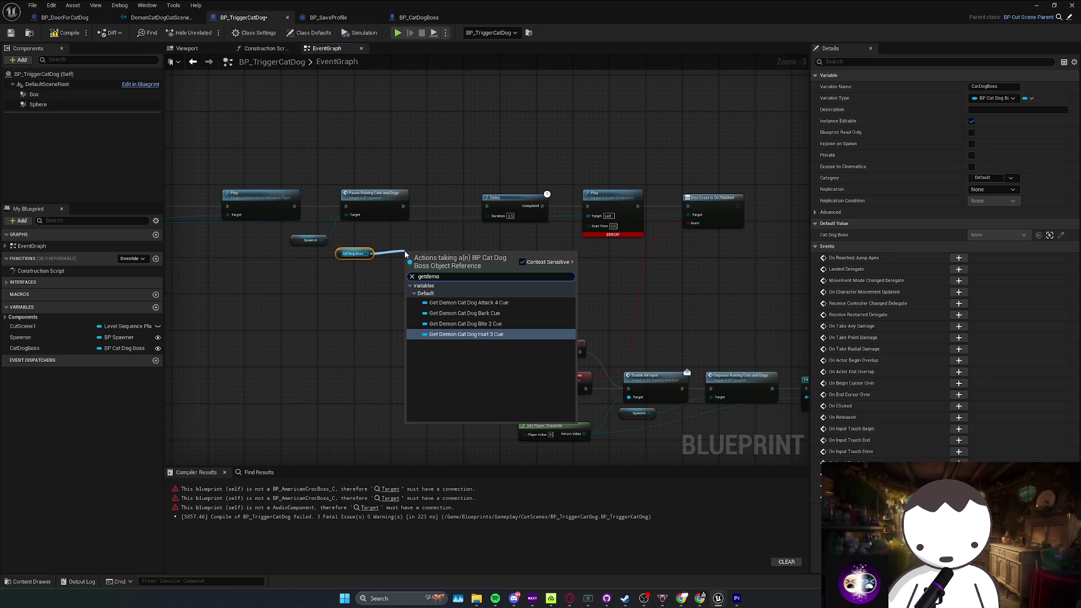
pyautogui.press('BackSpace')
pyautogui.press('BackSpace')
pyautogui.press('BackSpace')
pyautogui.write('c')
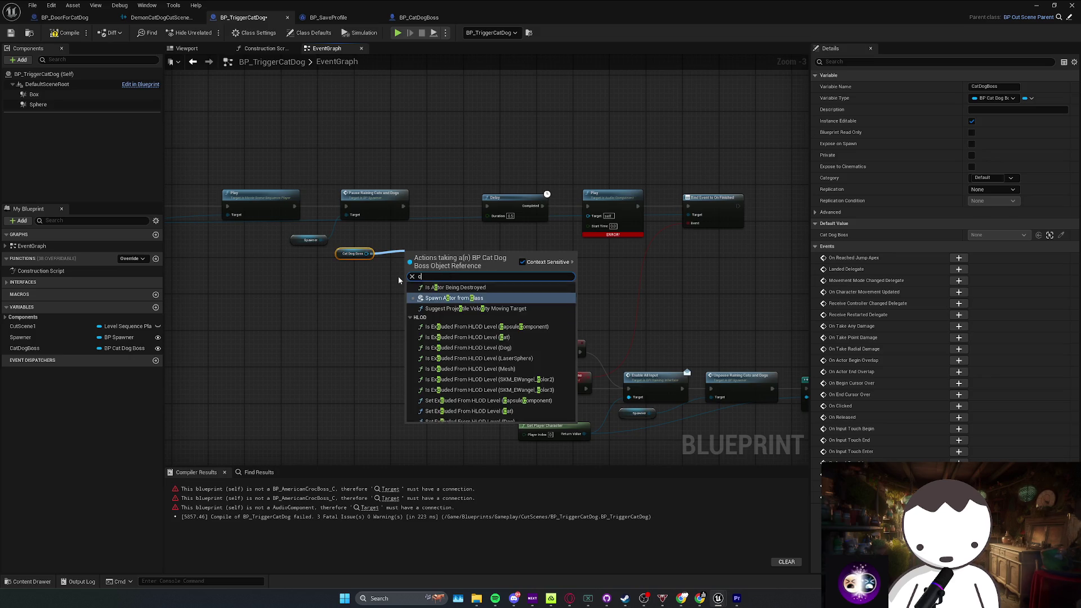
pyautogui.write('utsc')
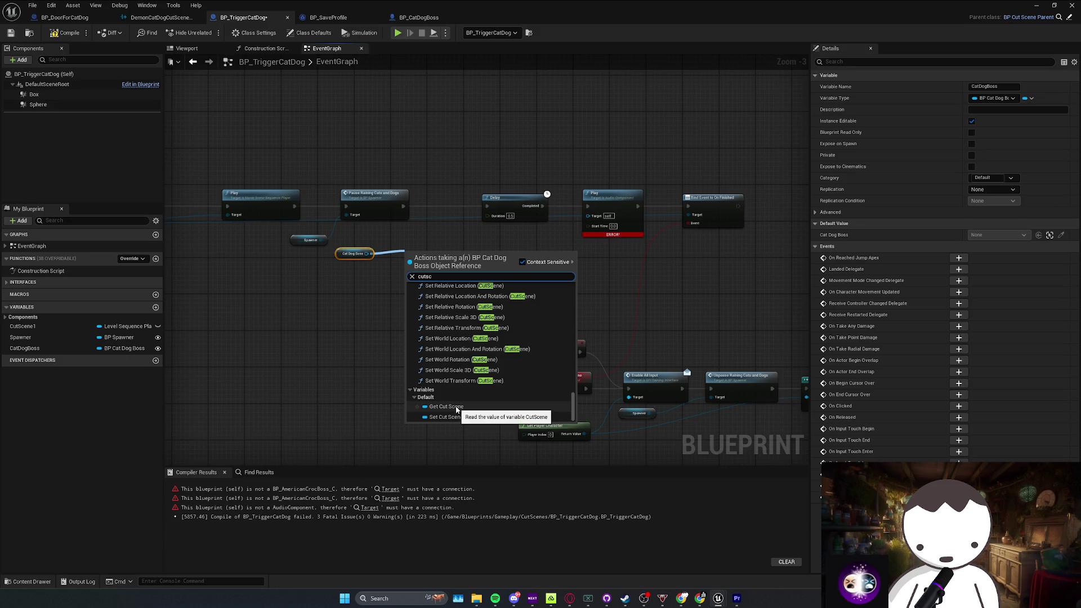
pyautogui.click(457, 406)
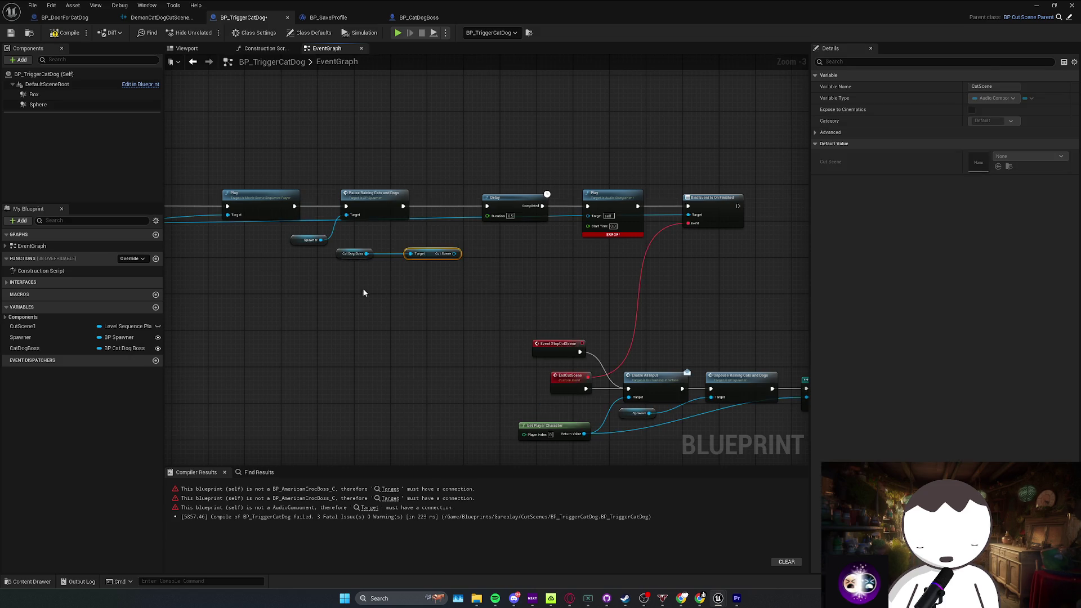
# Step: Wire the Cut Scene output into the Play node's Target and recompile
pyautogui.click(423, 21)
pyautogui.click(161, 18)
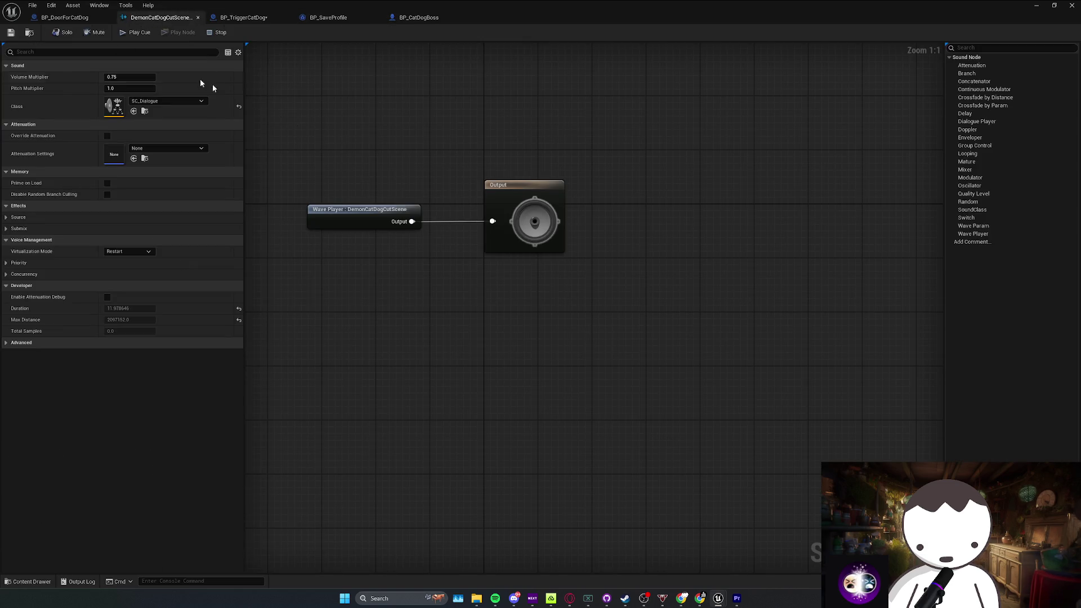
pyautogui.click(65, 17)
pyautogui.click(326, 17)
pyautogui.click(244, 18)
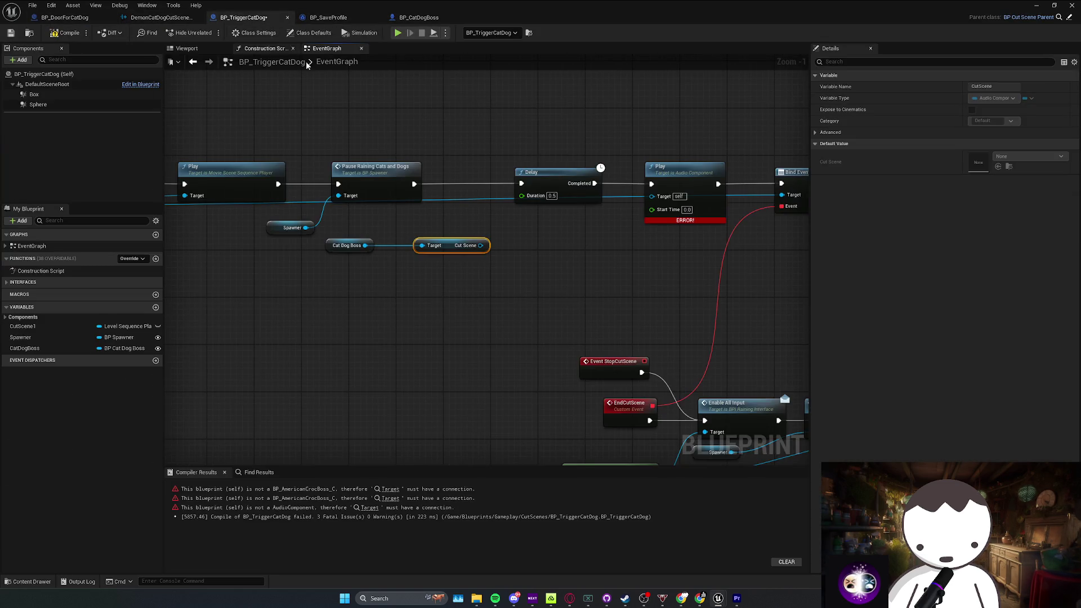
pyautogui.moveTo(411, 241); pyautogui.dragTo(582, 192)
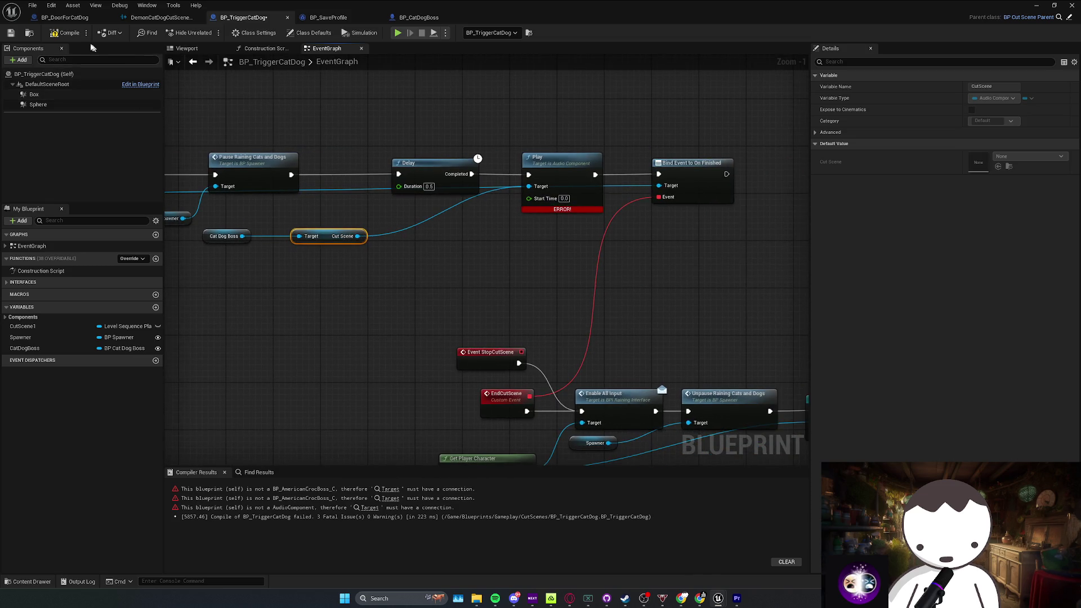
pyautogui.scroll(-1, 509, 209)
pyautogui.hotkey('ctrl', 's')
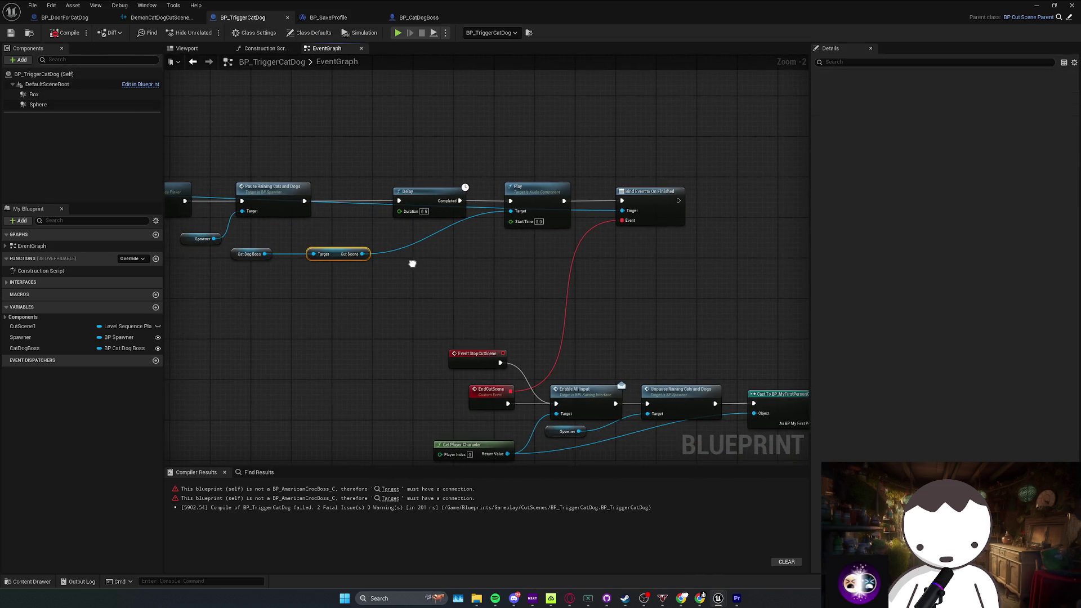
# Step: Recompile BP_TriggerCatDog and bring the Start Boss Fight call into view
pyautogui.moveTo(504, 271)
pyautogui.mouseDown()
pyautogui.moveTo(486, 255)
pyautogui.moveTo(544, 271)
pyautogui.moveTo(515, 270)
pyautogui.moveTo(512, 258)
pyautogui.moveTo(540, 292)
pyautogui.moveTo(616, 330)
pyautogui.moveTo(458, 318)
pyautogui.moveTo(586, 318)
pyautogui.moveTo(625, 335)
pyautogui.moveTo(586, 316)
pyautogui.moveTo(620, 309)
pyautogui.moveTo(559, 308)
pyautogui.moveTo(560, 256)
pyautogui.moveTo(515, 262)
pyautogui.moveTo(477, 249)
pyautogui.moveTo(488, 243)
pyautogui.moveTo(480, 271)
pyautogui.mouseUp()
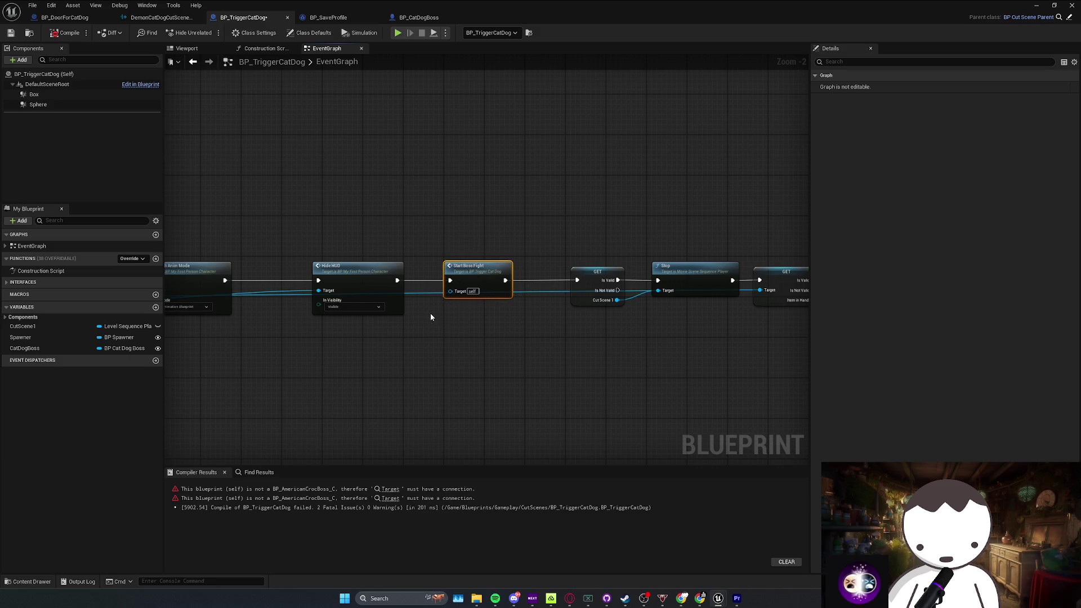
pyautogui.click(66, 33)
pyautogui.scroll(-1, 477, 256)
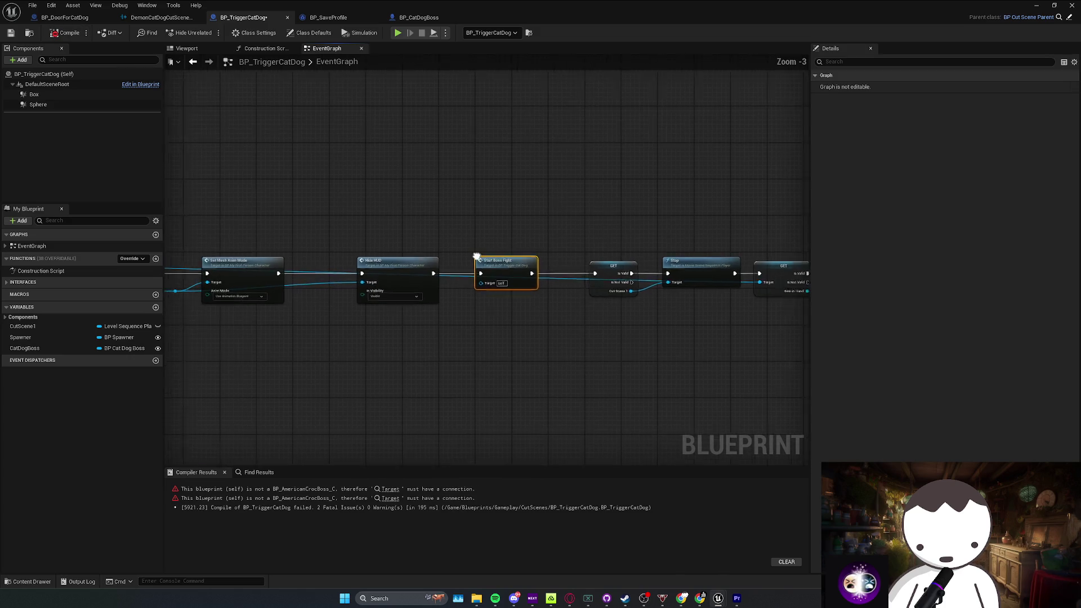
pyautogui.moveTo(477, 257); pyautogui.dragTo(527, 249)
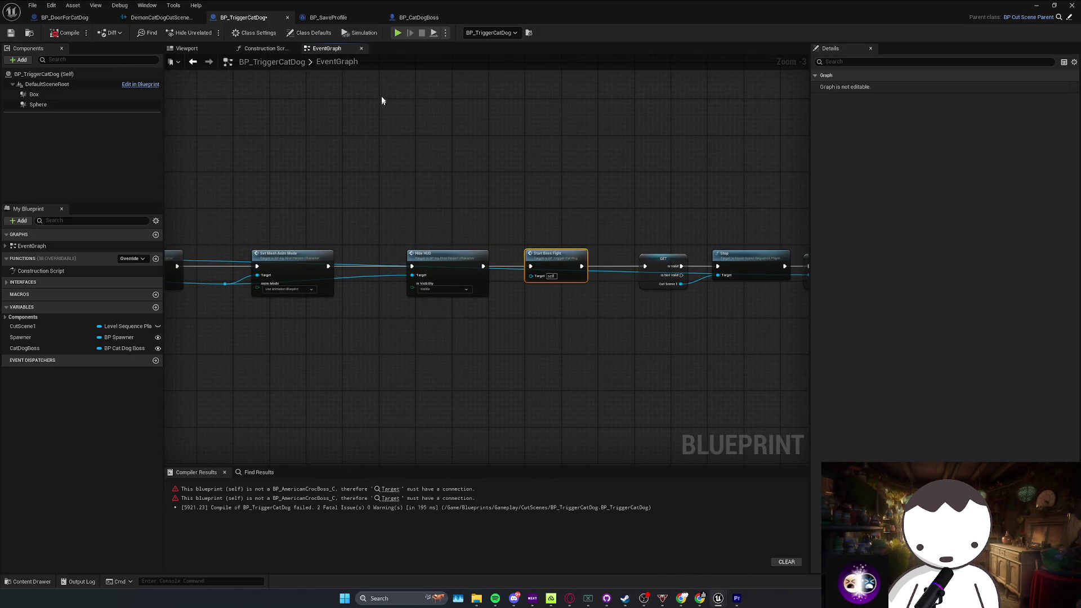
# Step: Jump to the StartBossFight event and delete the Set Up Boss Fight node
pyautogui.doubleClick(569, 264)
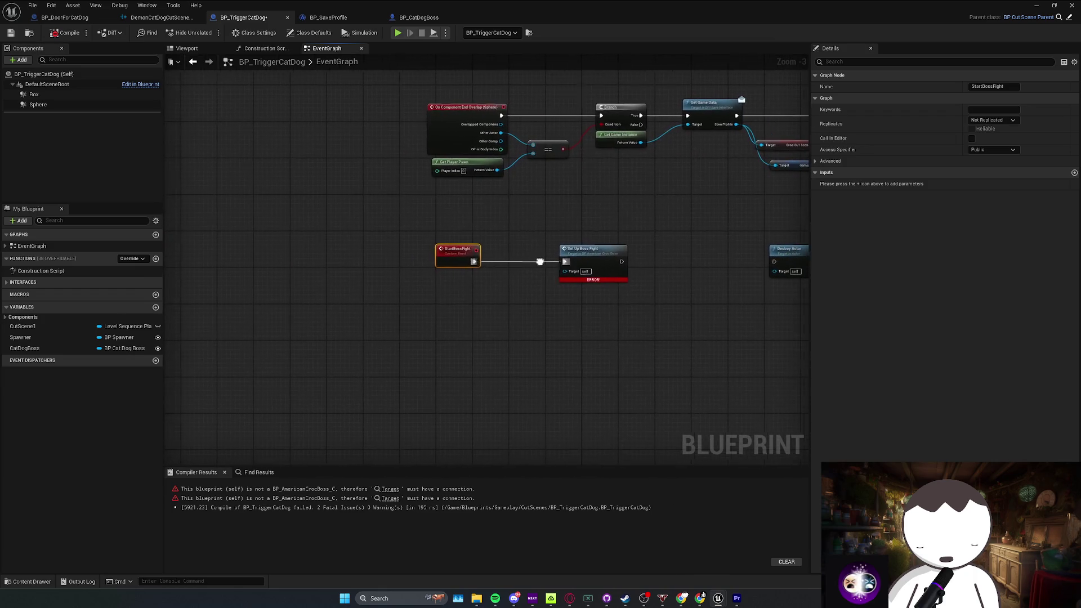
pyautogui.moveTo(535, 234); pyautogui.dragTo(659, 280)
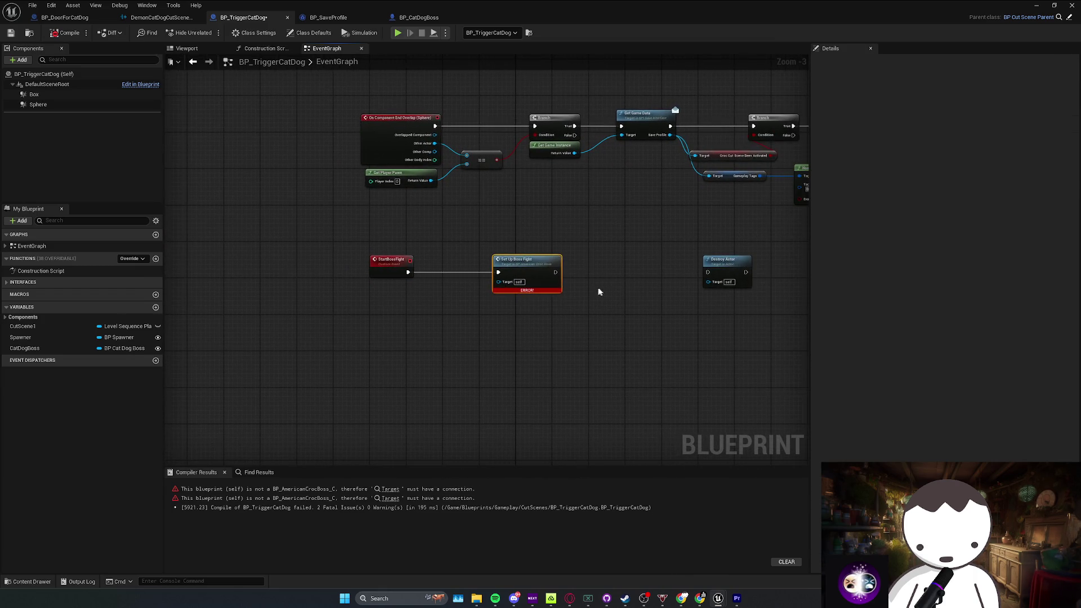
pyautogui.press('Delete')
pyautogui.moveTo(502, 248)
pyautogui.mouseDown()
pyautogui.moveTo(345, 283)
pyautogui.moveTo(292, 314)
pyautogui.mouseUp()
pyautogui.click(527, 318)
pyautogui.moveTo(449, 357); pyautogui.dragTo(484, 385)
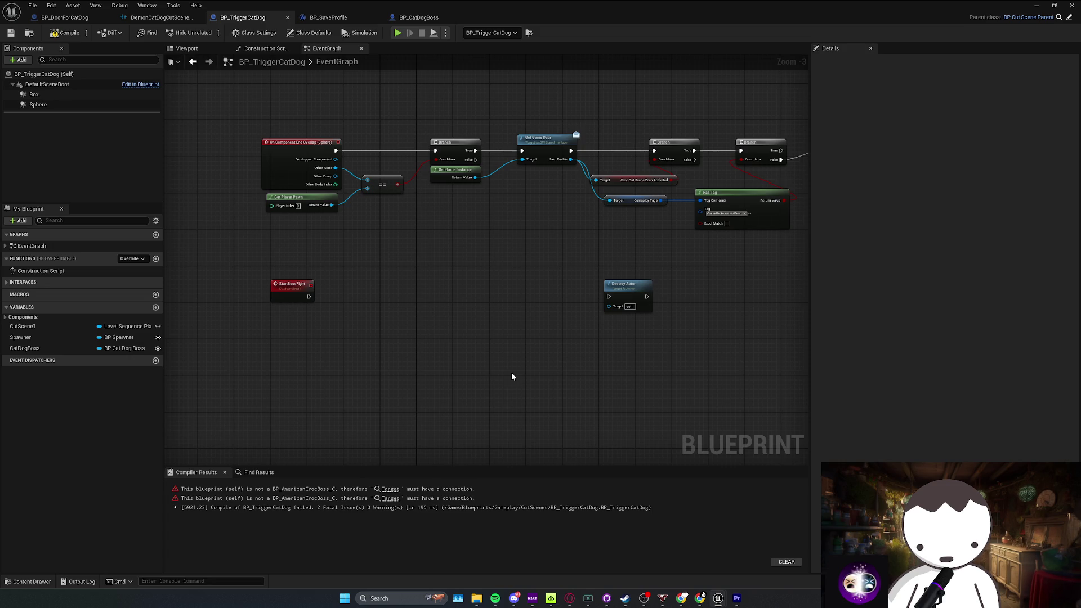
# Step: Raise the system volume while reviewing the graph and its compile errors
pyautogui.press('XF86AudioRaiseVolume')
pyautogui.scroll(2, 521, 415)
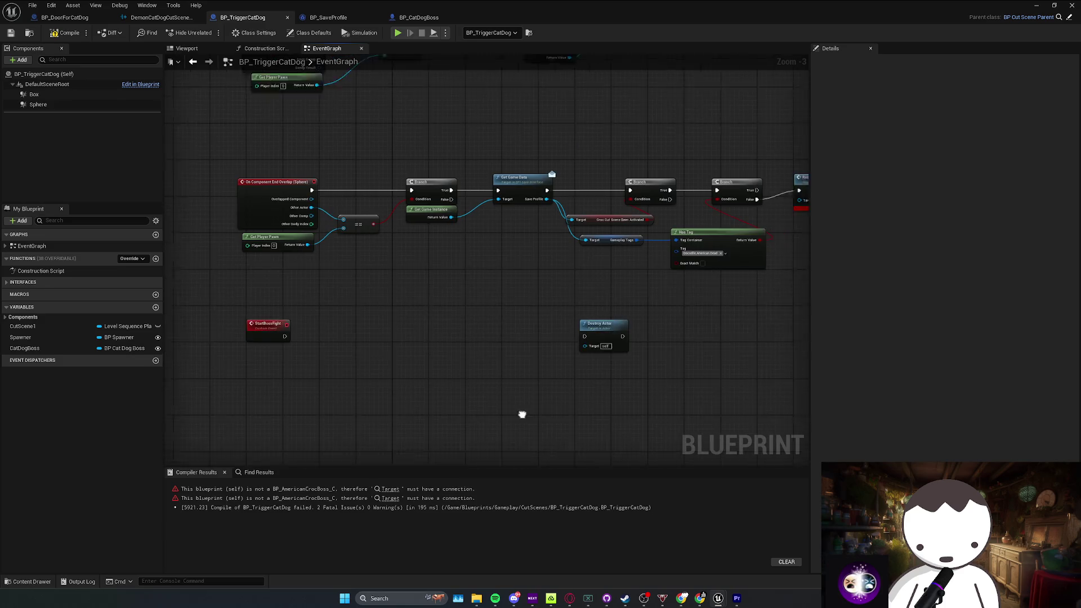
# Step: Search Spotify for Livingston's Brainstorm, then minimise Spotify back to the Unreal graph
pyautogui.click(496, 598)
pyautogui.click(410, 105)
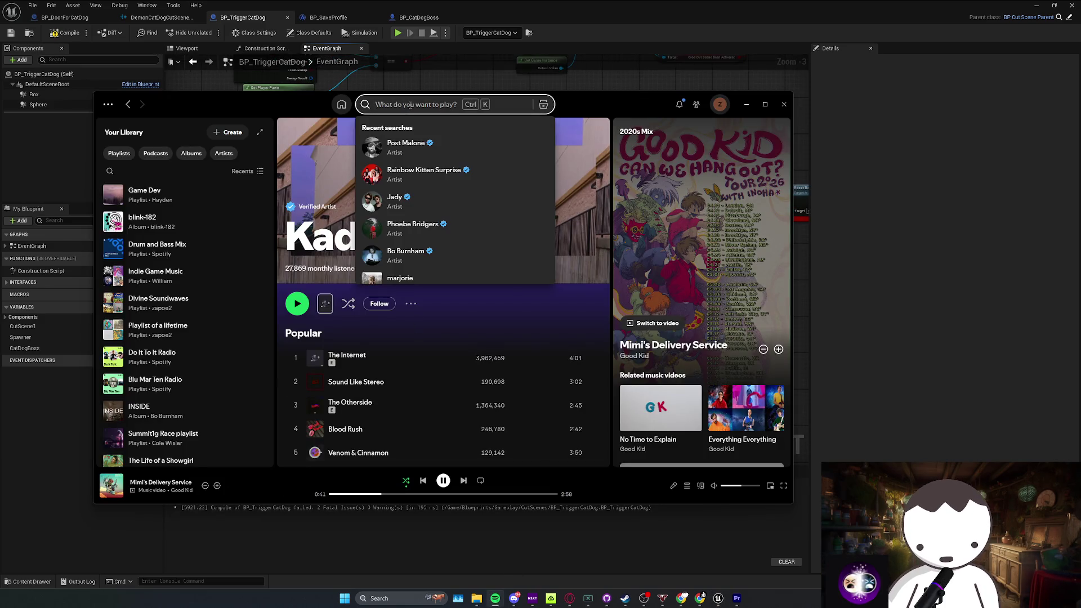
pyautogui.write('linv')
pyautogui.press('BackSpace')
pyautogui.press('BackSpace')
pyautogui.press('BackSpace')
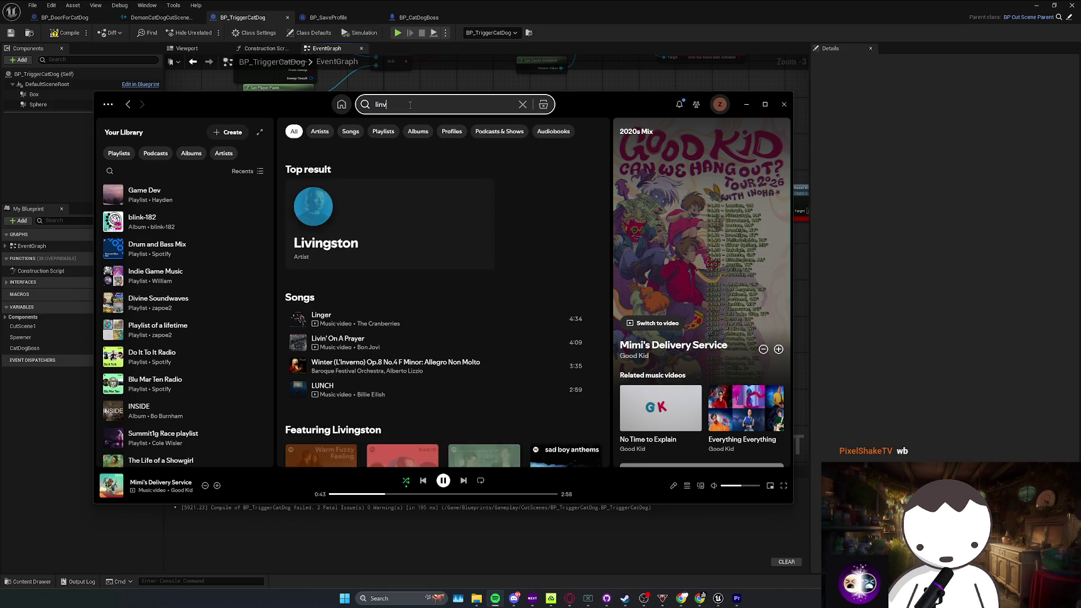
pyautogui.write('ivingston')
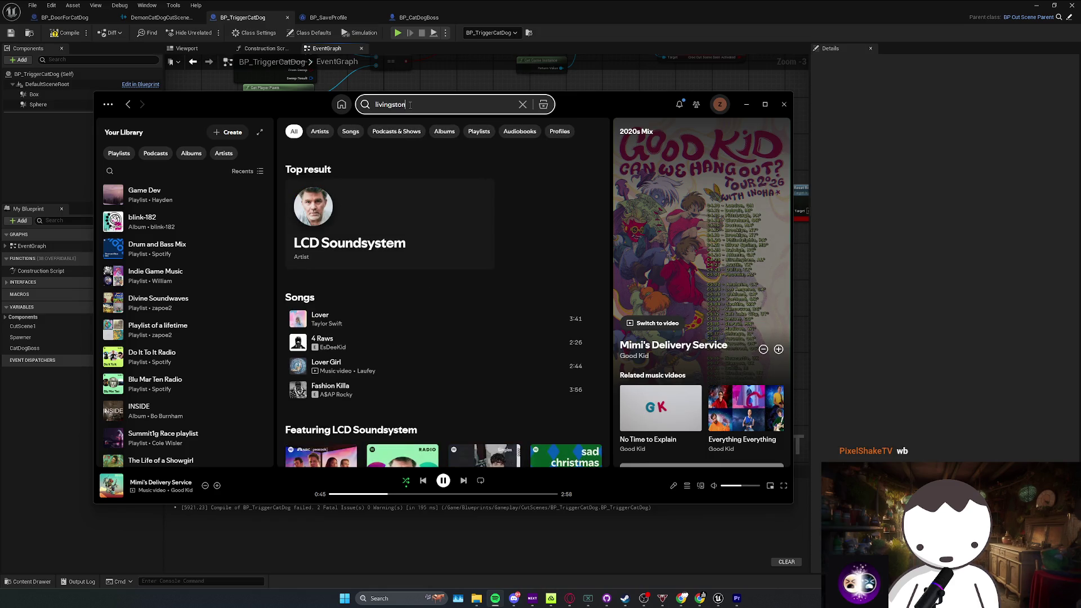
pyautogui.write(' br')
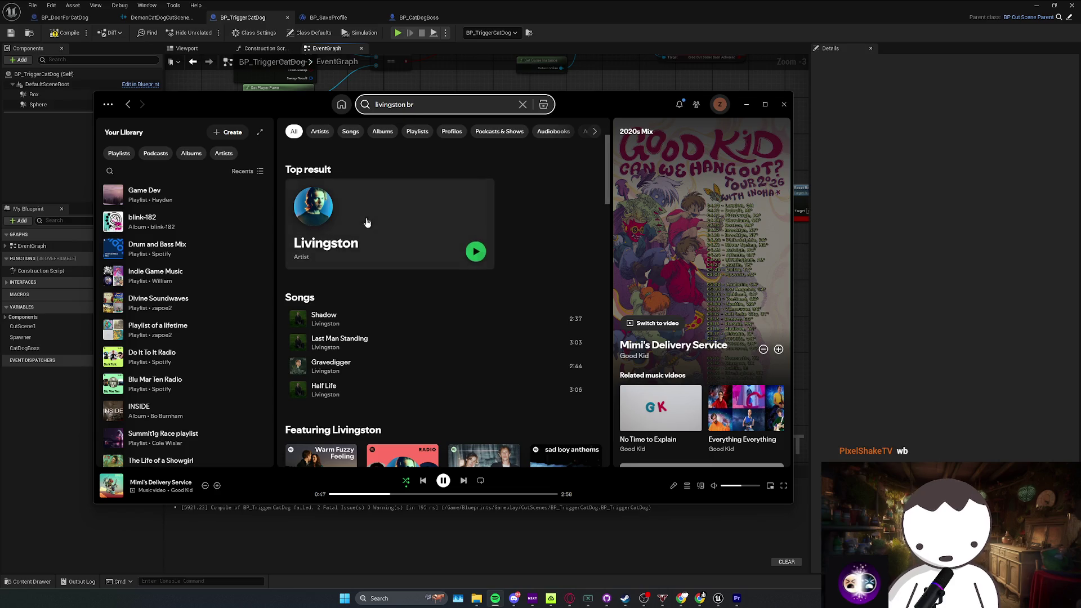
pyautogui.write('ainsto')
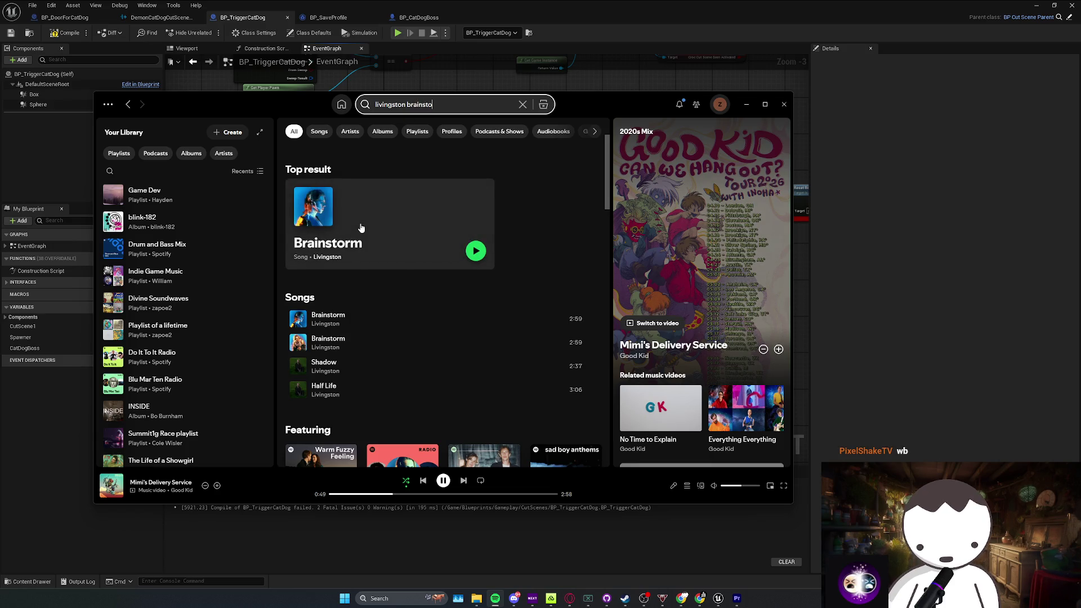
pyautogui.rightClick(361, 228)
pyautogui.click(428, 278)
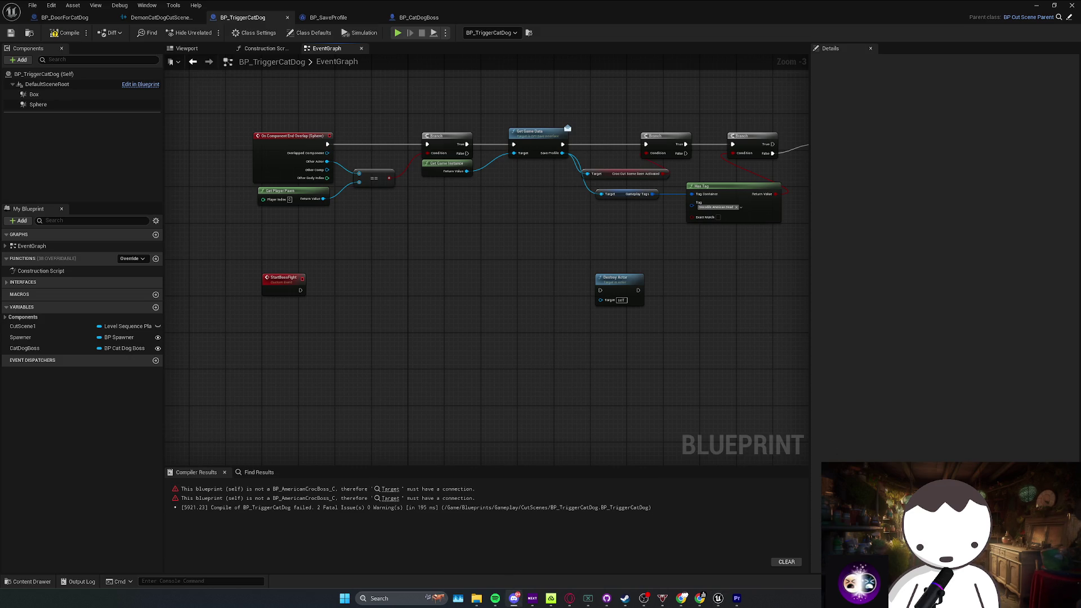
# Step: Save all modified packages, including the map, and survey the graph's event rows
pyautogui.moveTo(0, 101); pyautogui.dragTo(0, 259)
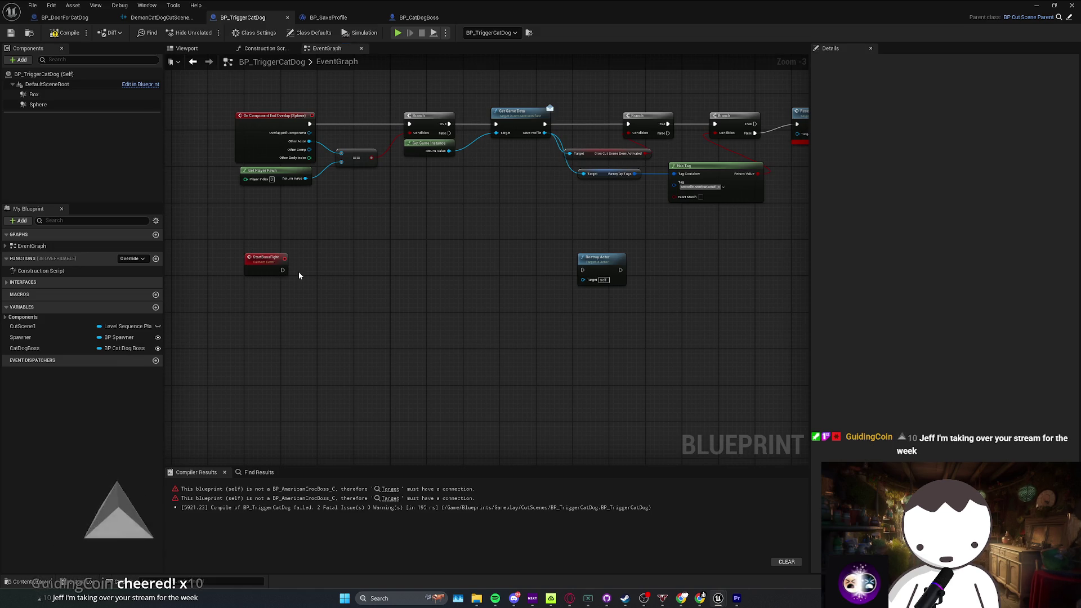
pyautogui.hotkey('ctrl', 's')
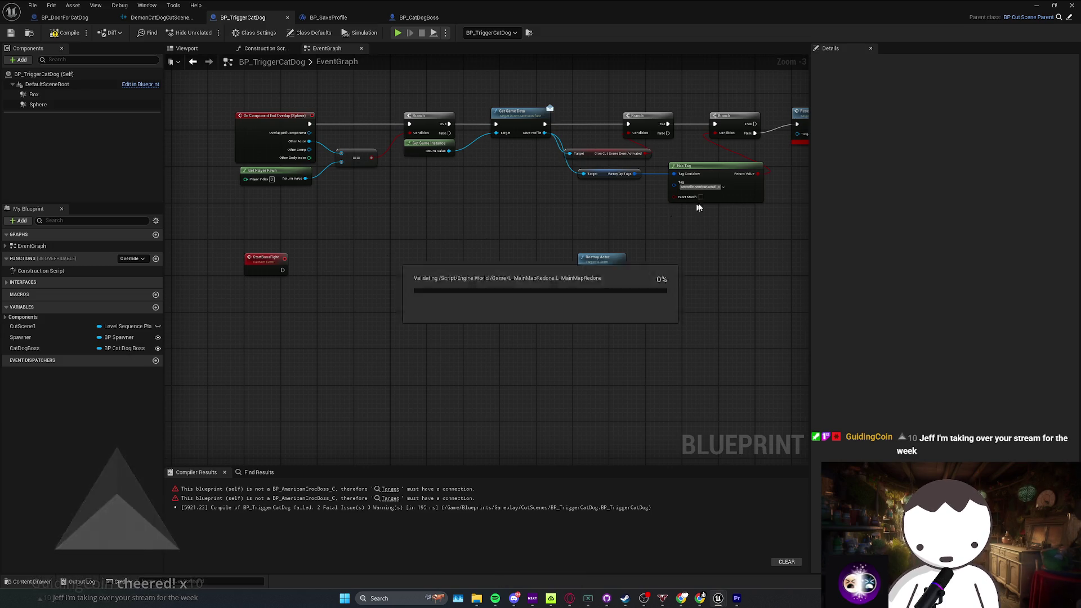
pyautogui.scroll(-2, 525, 210)
pyautogui.moveTo(461, 203); pyautogui.dragTo(465, 225)
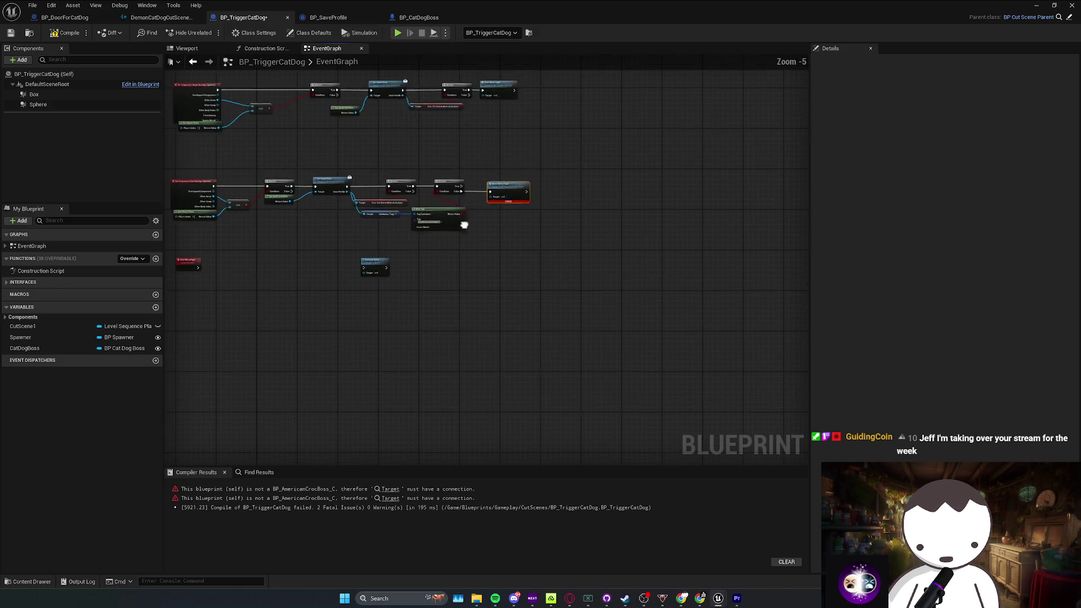
pyautogui.scroll(1, 464, 225)
pyautogui.moveTo(478, 266)
pyautogui.mouseDown()
pyautogui.moveTo(623, 245)
pyautogui.moveTo(424, 270)
pyautogui.moveTo(279, 265)
pyautogui.mouseUp()
pyautogui.moveTo(604, 289); pyautogui.dragTo(489, 256)
pyautogui.moveTo(420, 241); pyautogui.dragTo(329, 258)
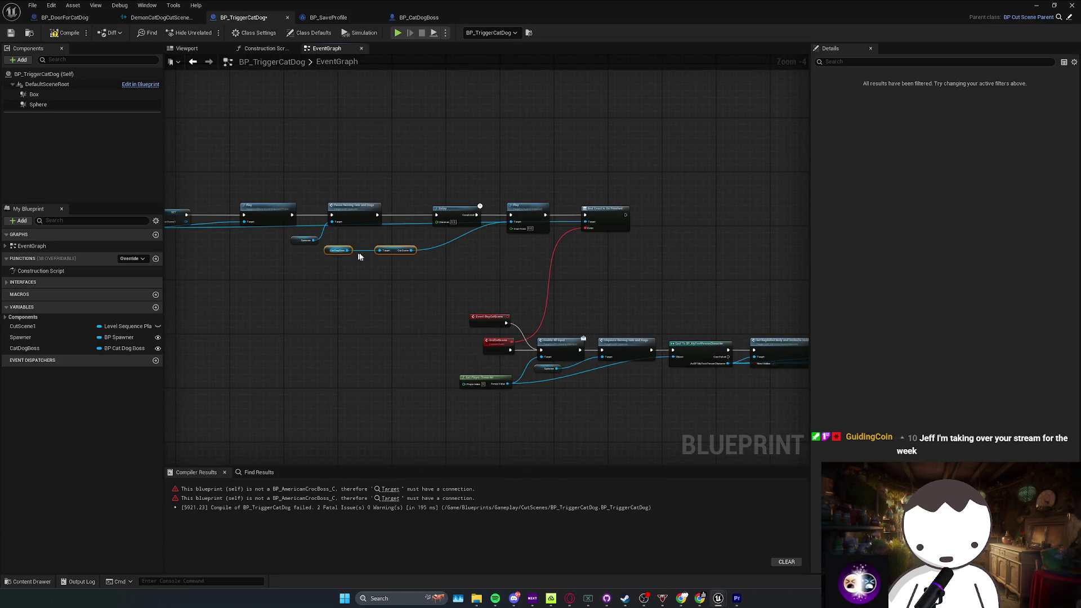
pyautogui.scroll(1, 343, 248)
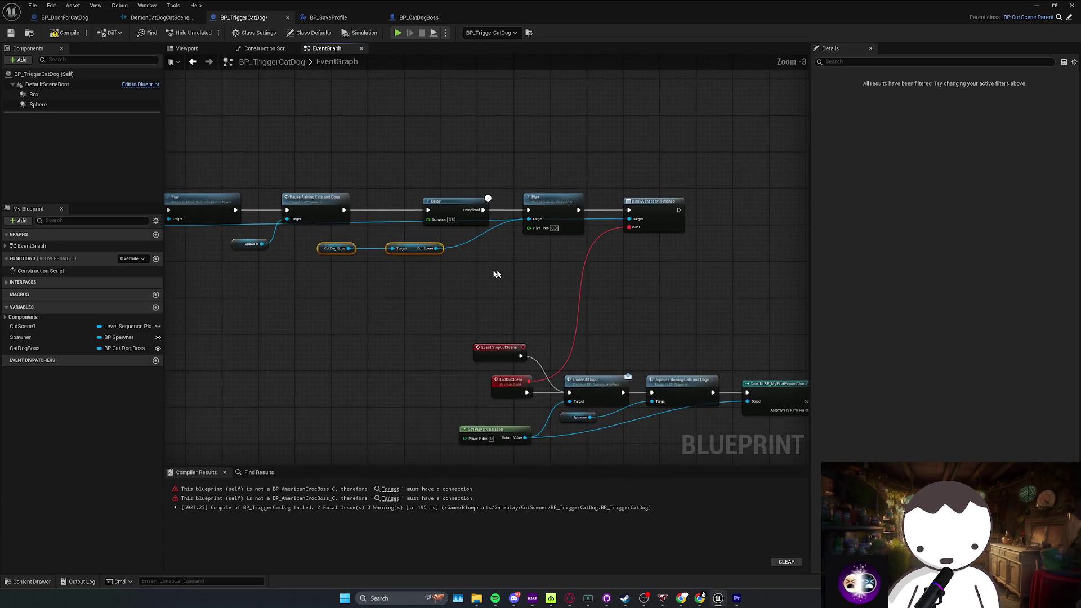
pyautogui.click(343, 241)
# Step: Move Start Boss Fight between Hide HUD and GET, then place a Cat Dog Boss getter by StartBossFight
pyautogui.moveTo(550, 251); pyautogui.dragTo(441, 276)
pyautogui.click(540, 248)
pyautogui.moveTo(616, 208)
pyautogui.mouseDown()
pyautogui.moveTo(616, 161)
pyautogui.moveTo(660, 84)
pyautogui.mouseUp()
pyautogui.moveTo(525, 214); pyautogui.dragTo(416, 268)
pyautogui.click(455, 237)
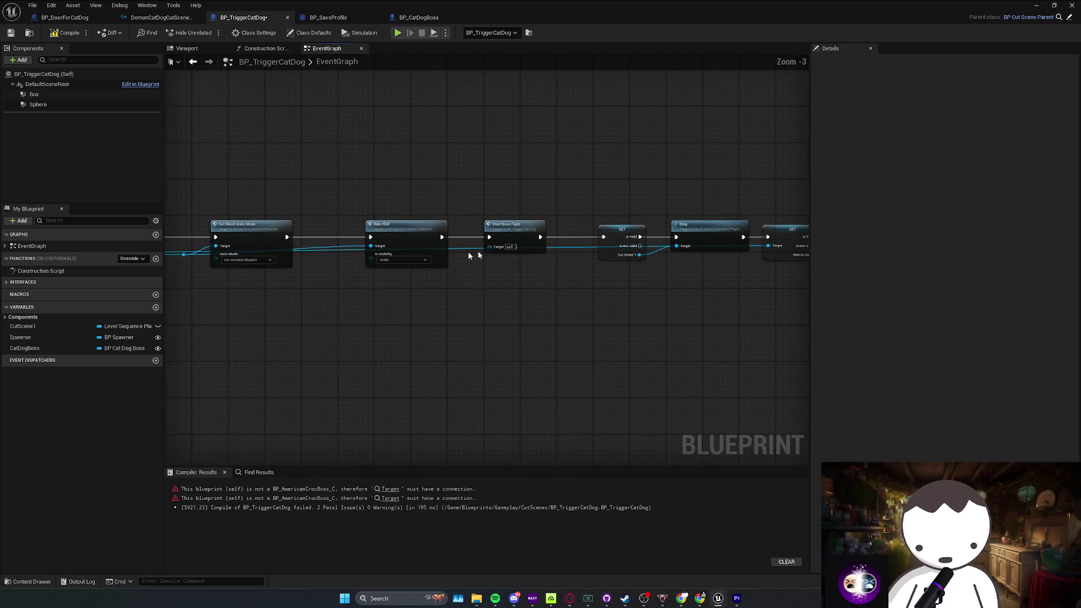
pyautogui.click(597, 189)
pyautogui.moveTo(608, 205)
pyautogui.mouseDown()
pyautogui.moveTo(510, 239)
pyautogui.moveTo(522, 238)
pyautogui.mouseUp()
pyautogui.doubleClick(523, 237)
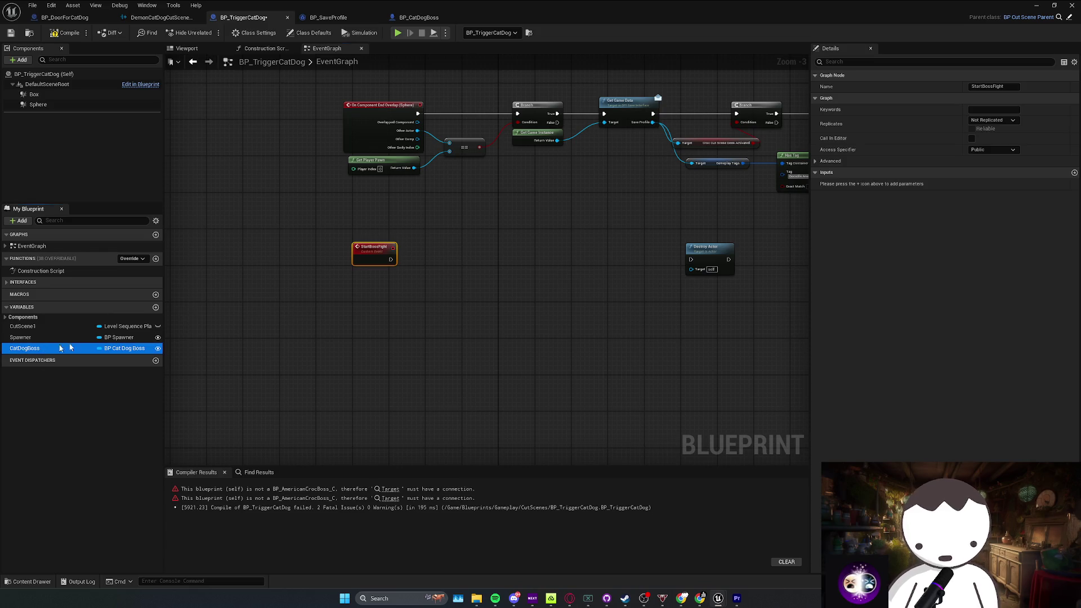
pyautogui.moveTo(70, 347)
pyautogui.mouseDown()
pyautogui.moveTo(369, 334)
pyautogui.moveTo(365, 301)
pyautogui.mouseUp()
pyautogui.click(222, 100)
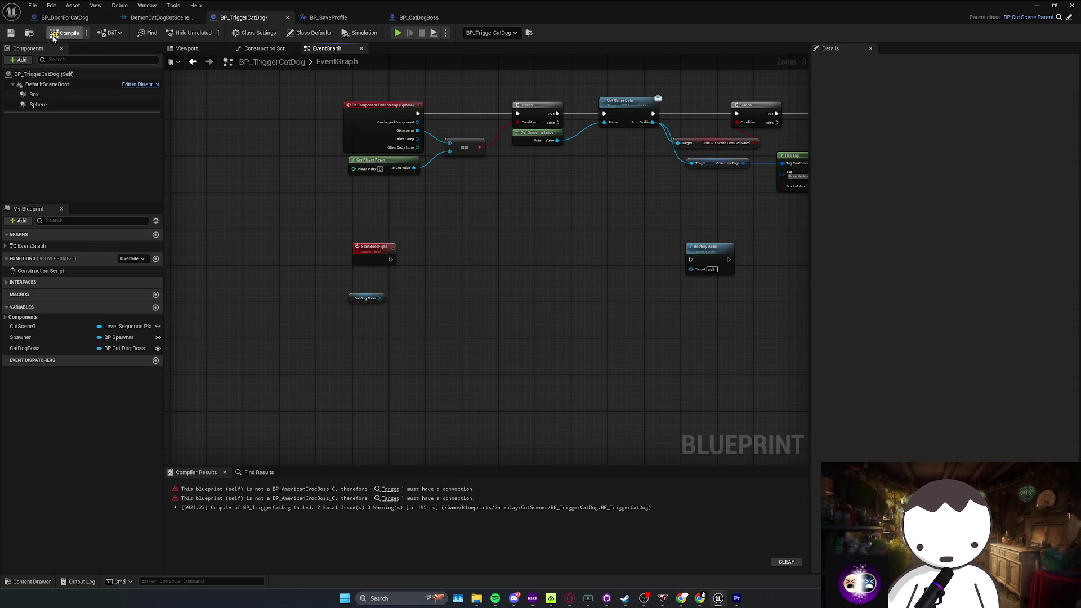
# Step: In BP_CatDogBoss, move the music cue and flying target nodes down to make room
pyautogui.click(416, 17)
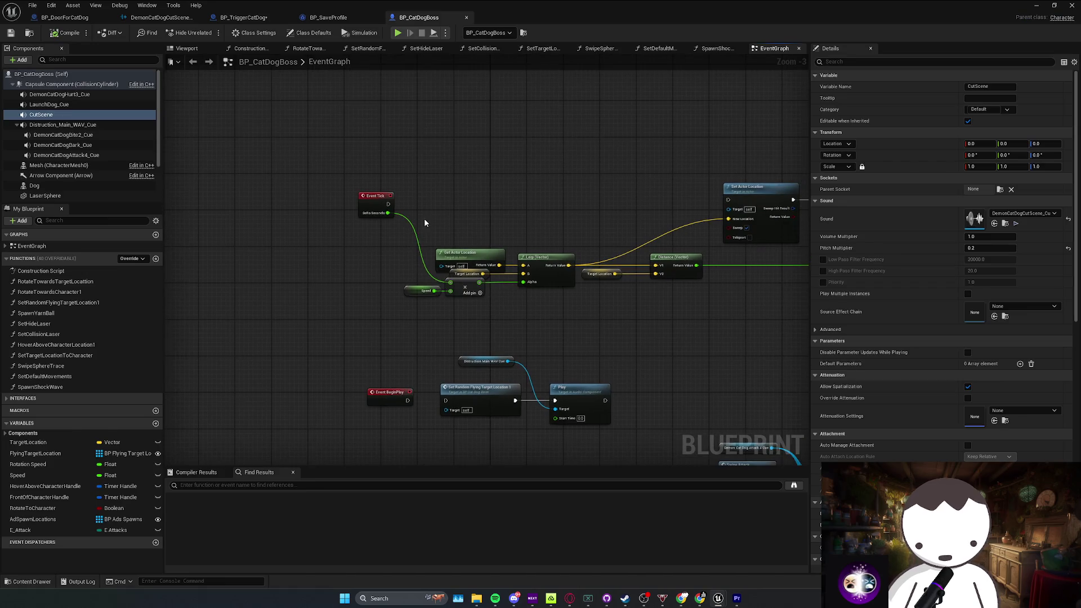
pyautogui.scroll(1, 425, 223)
pyautogui.moveTo(620, 250)
pyautogui.mouseDown()
pyautogui.moveTo(494, 292)
pyautogui.moveTo(510, 342)
pyautogui.mouseUp()
pyautogui.moveTo(395, 360); pyautogui.dragTo(439, 307)
# Step: Add a StartbossFight custom event wired into Set Random Flying Target Location
pyautogui.rightClick(362, 322)
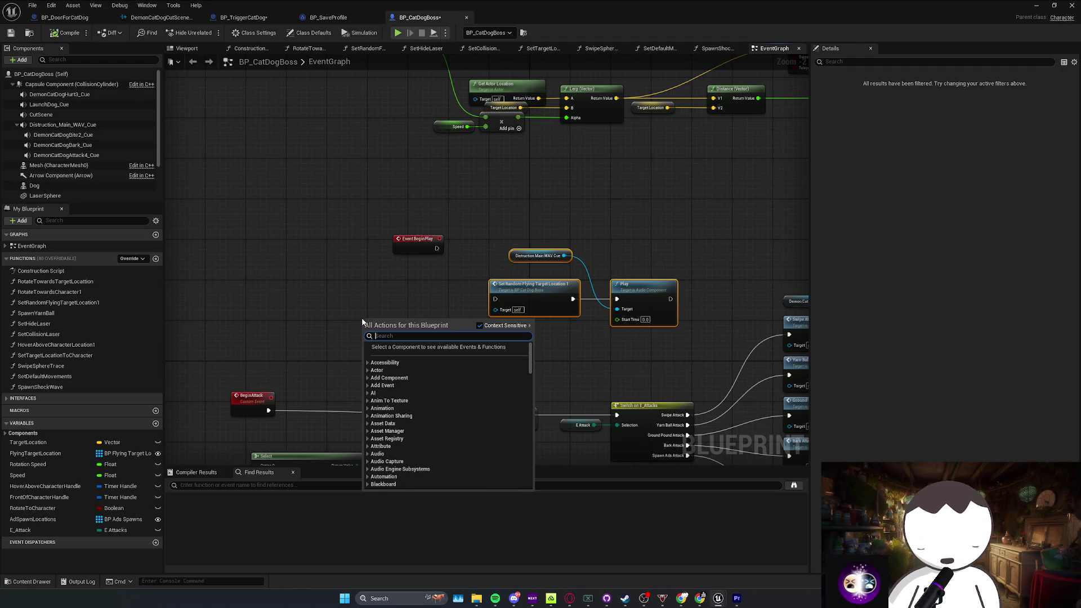
pyautogui.write('custom')
pyautogui.press('Return')
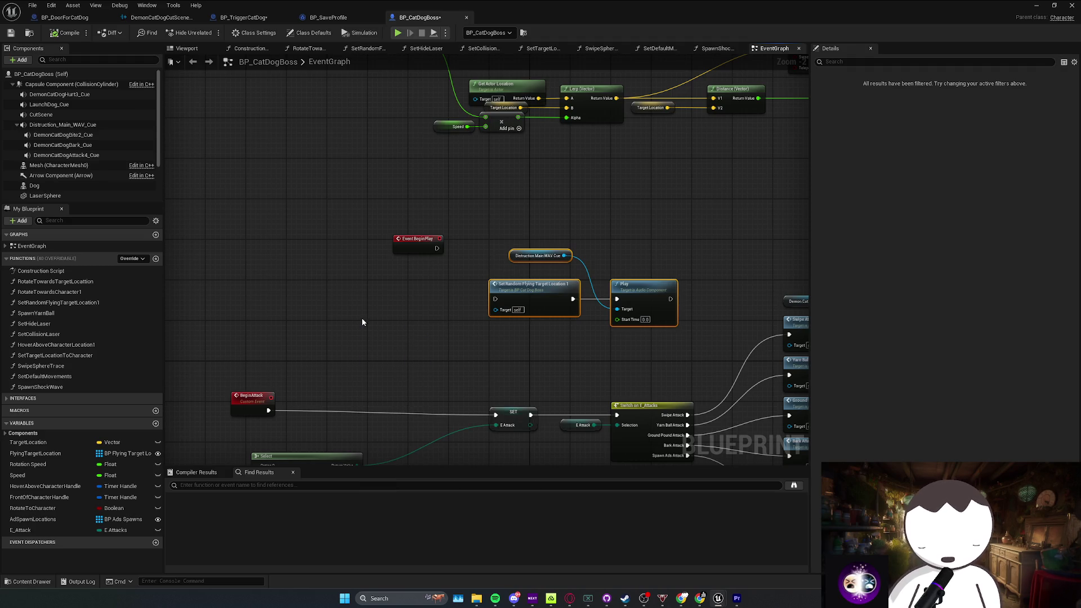
pyautogui.write('StartB')
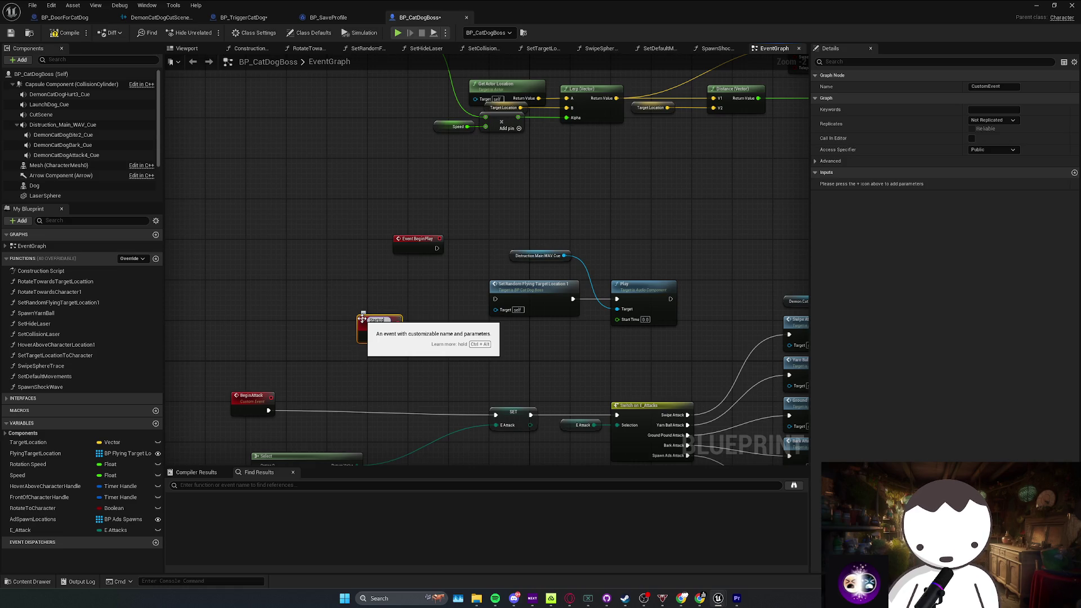
pyautogui.write('ght')
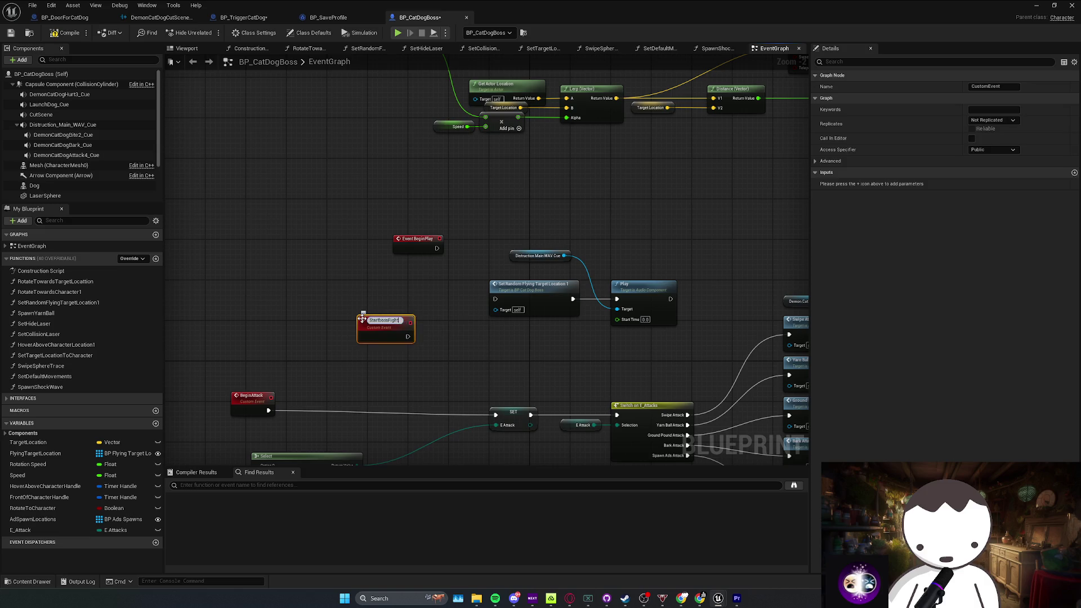
pyautogui.press('Return')
pyautogui.moveTo(362, 318)
pyautogui.mouseDown()
pyautogui.moveTo(372, 287)
pyautogui.moveTo(496, 299)
pyautogui.mouseUp()
pyautogui.moveTo(676, 338); pyautogui.dragTo(433, 251)
pyautogui.moveTo(506, 288); pyautogui.dragTo(456, 293)
pyautogui.click(293, 169)
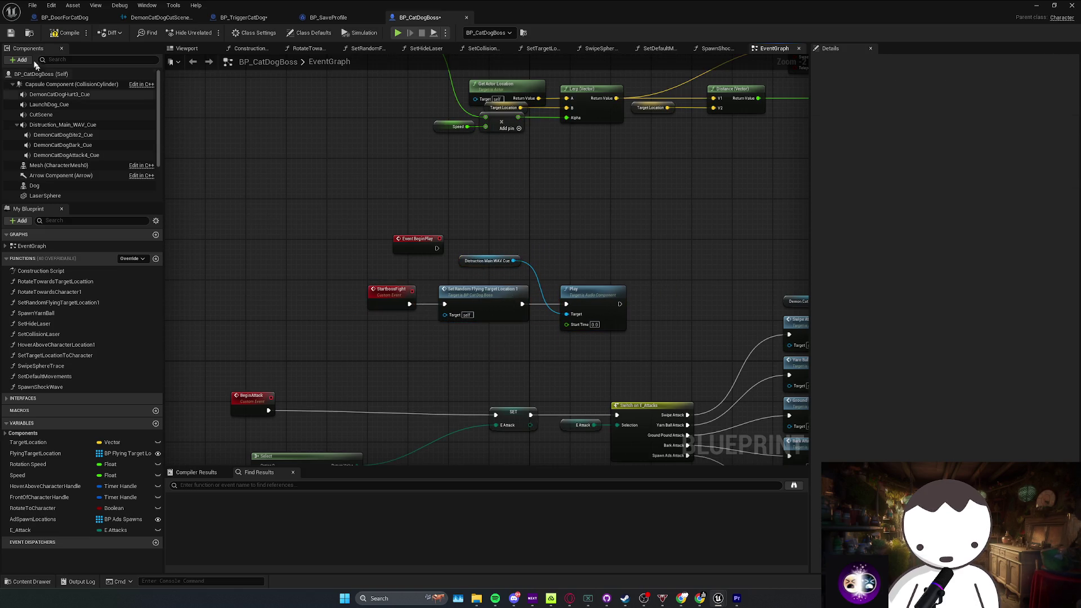
# Step: In BP_TriggerCatDog, call Startboss Fight on Cat Dog Boss from the StartBossFight event
pyautogui.click(79, 23)
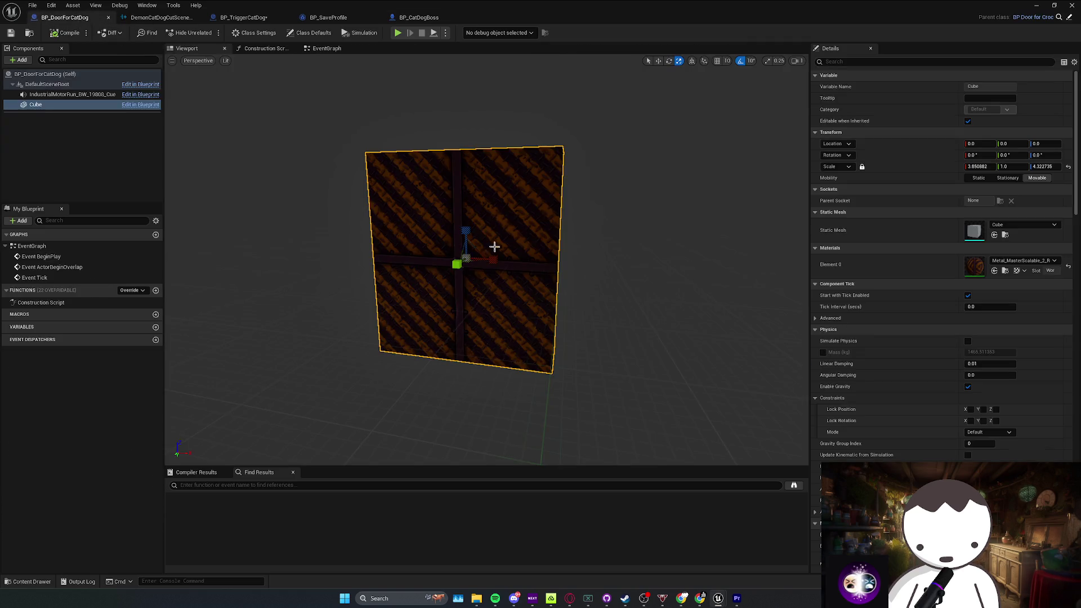
pyautogui.click(161, 17)
pyautogui.click(245, 17)
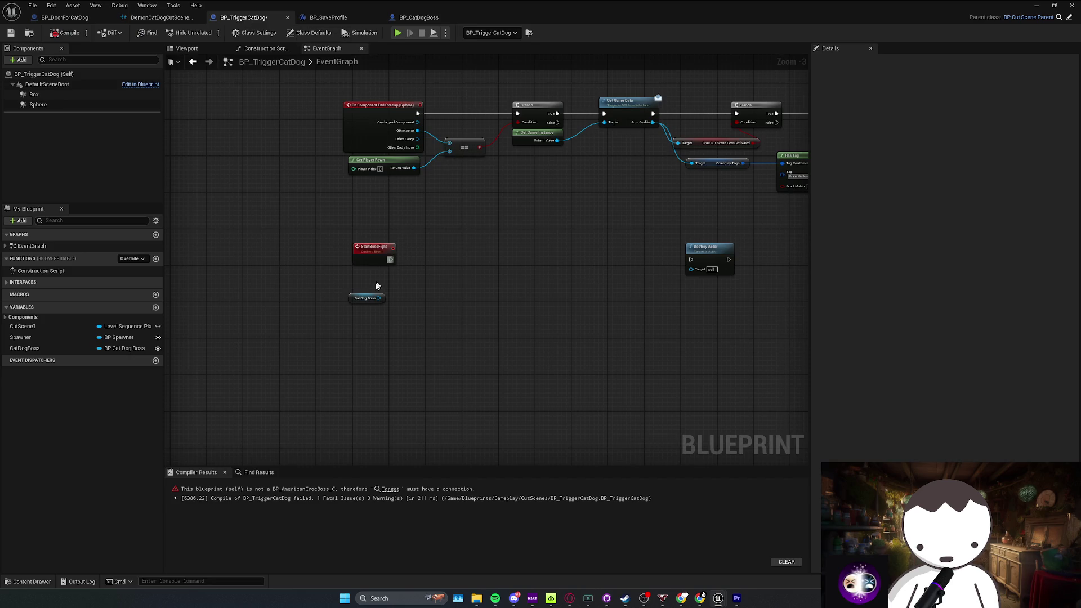
pyautogui.moveTo(389, 296); pyautogui.dragTo(422, 264)
pyautogui.write('st')
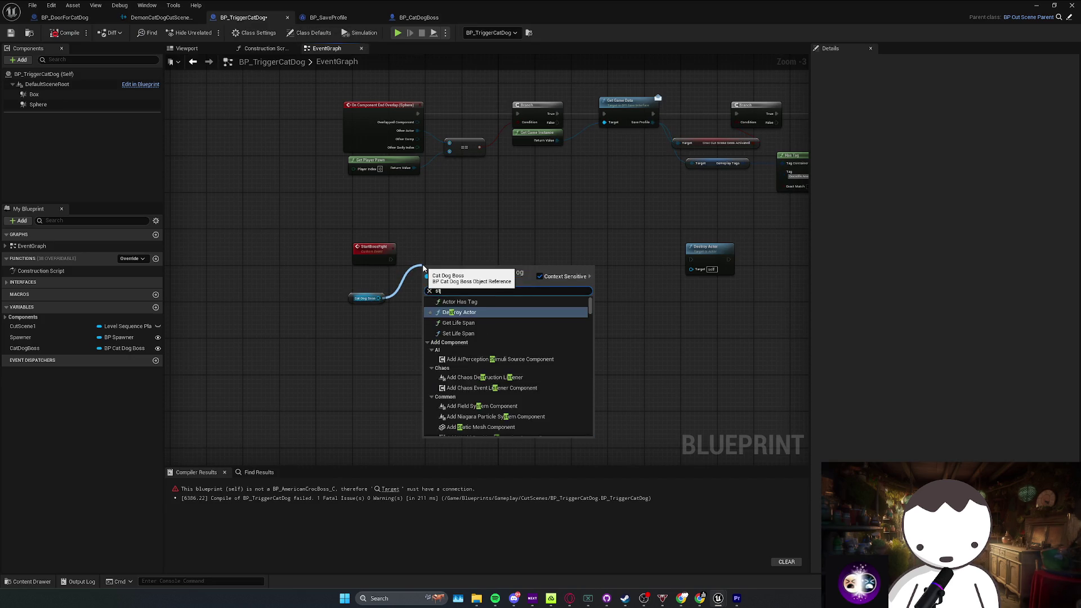
pyautogui.write('arttss')
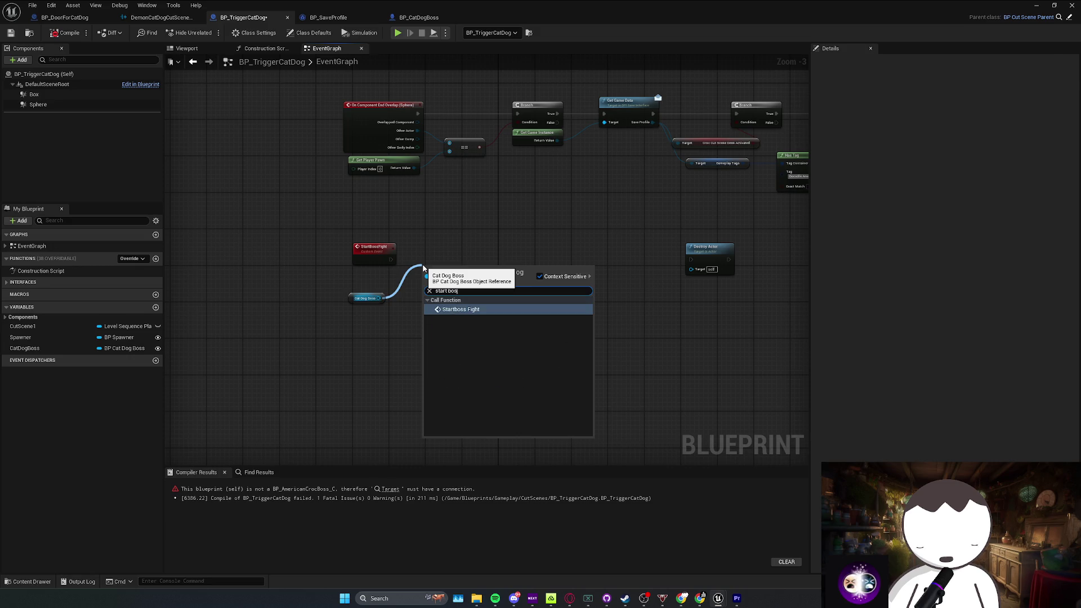
pyautogui.press('Return')
pyautogui.moveTo(422, 251)
pyautogui.mouseDown()
pyautogui.moveTo(389, 261)
pyautogui.moveTo(441, 256)
pyautogui.mouseUp()
pyautogui.moveTo(338, 304); pyautogui.dragTo(344, 281)
pyautogui.click(458, 292)
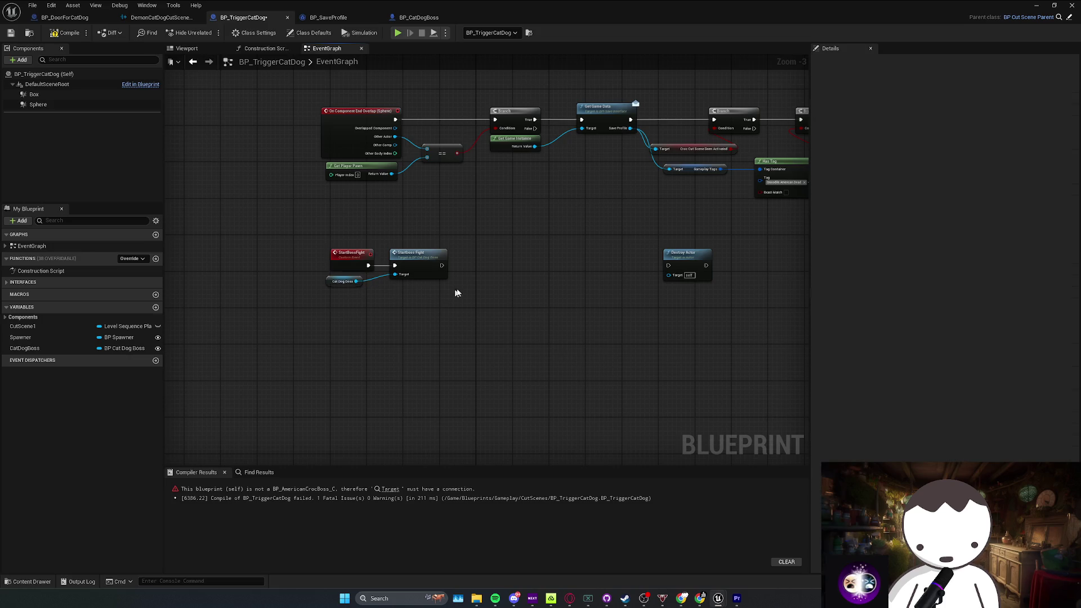
# Step: Delete the erroring Reset Boss Fight node and recompile the trigger blueprint
pyautogui.scroll(-3, 457, 293)
pyautogui.scroll(3, 644, 275)
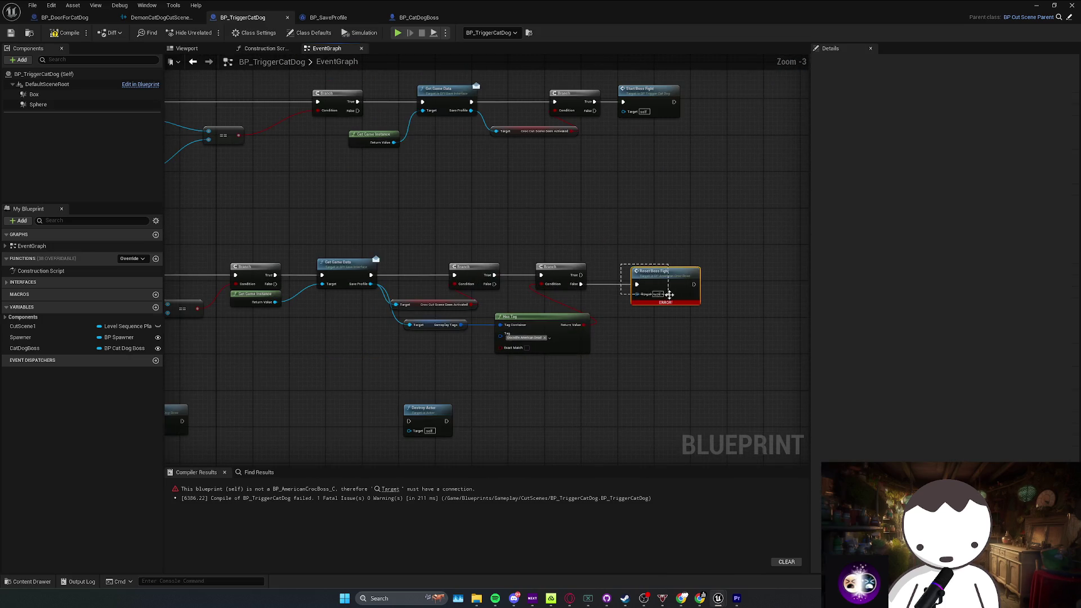
pyautogui.press('Delete')
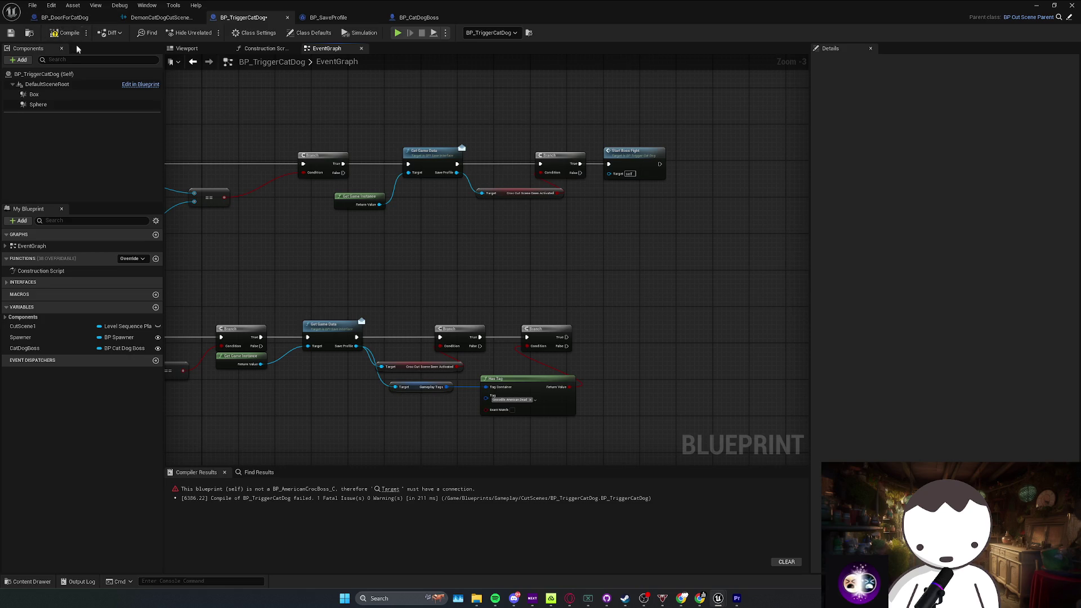
pyautogui.click(70, 35)
pyautogui.scroll(-1, 475, 307)
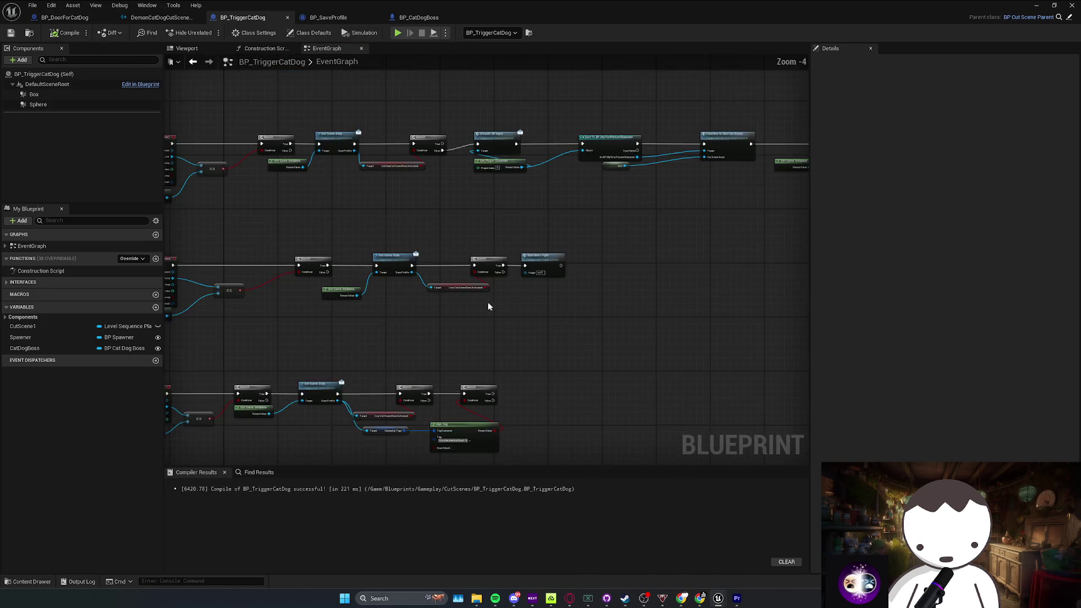
pyautogui.scroll(1, 482, 299)
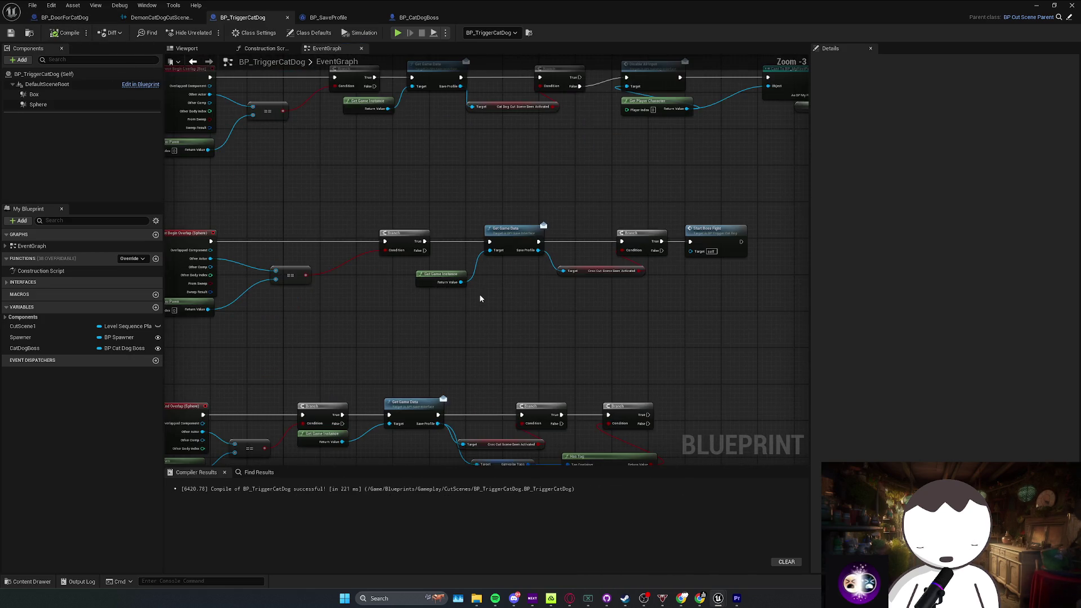
# Step: Feed a Cat Dog Cut Scene Been Activated getter into the Branch condition and recompile
pyautogui.click(526, 219)
pyautogui.moveTo(522, 250); pyautogui.dragTo(539, 272)
pyautogui.write('catdog')
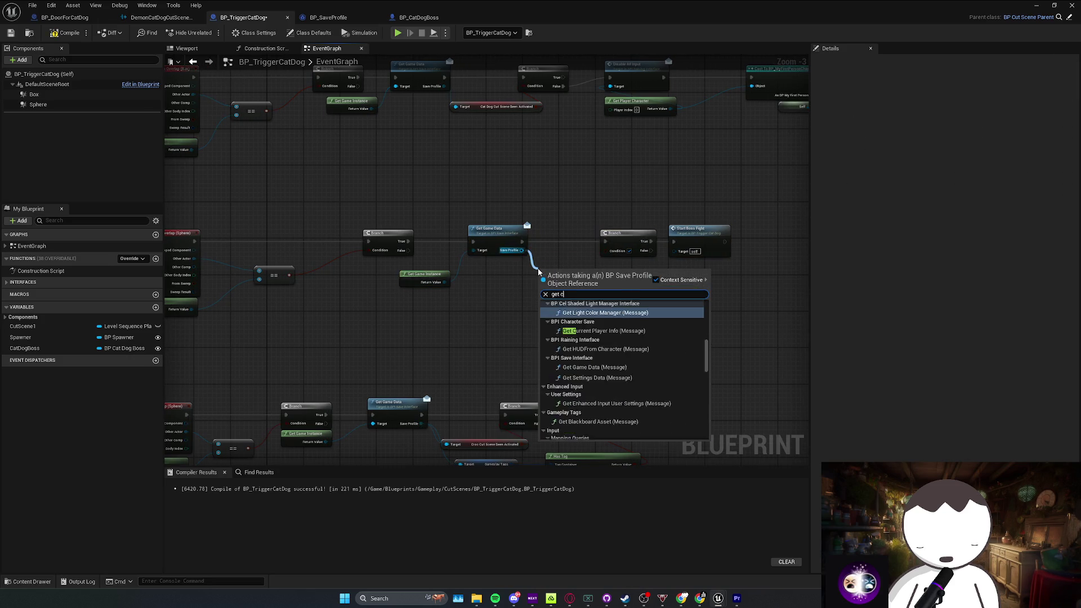
pyautogui.press('Return')
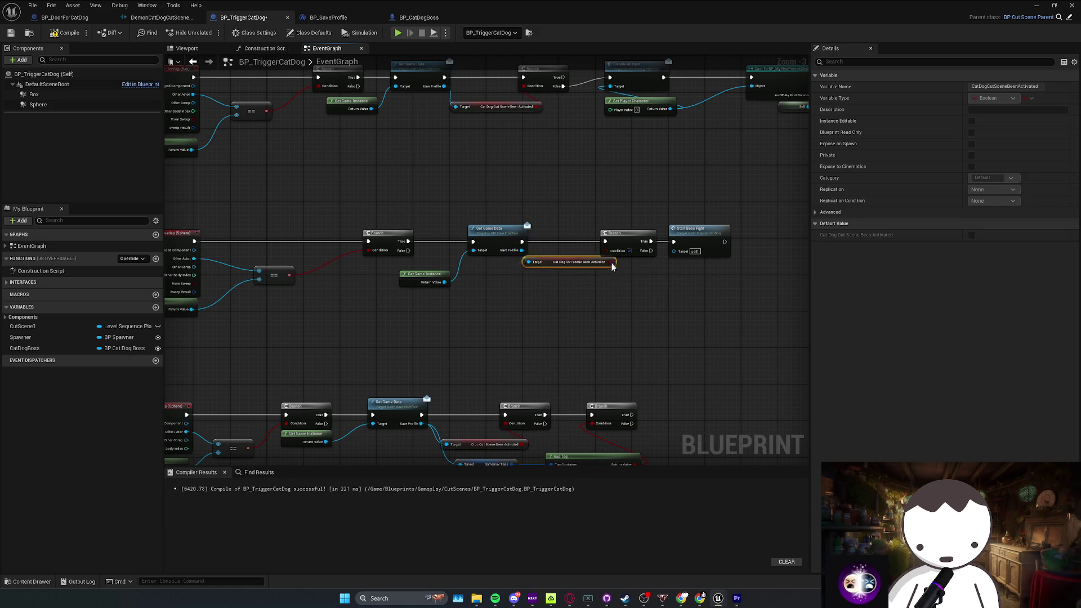
pyautogui.moveTo(626, 272); pyautogui.dragTo(605, 250)
pyautogui.click(640, 292)
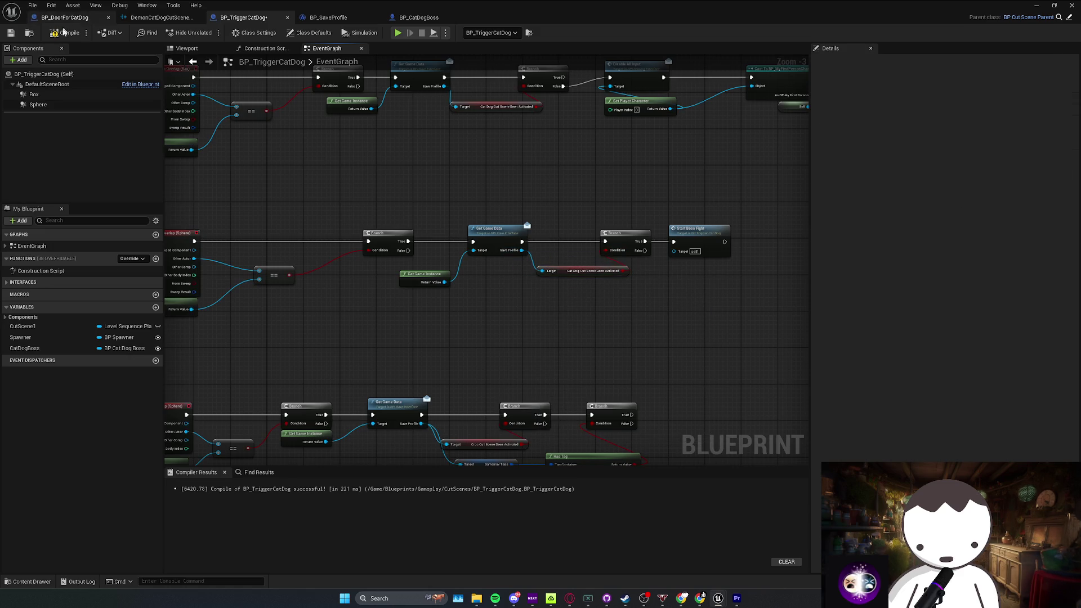
pyautogui.click(64, 32)
# Step: Scroll through the graph to review the Start Boss Fight node chain
pyautogui.scroll(-1, 466, 176)
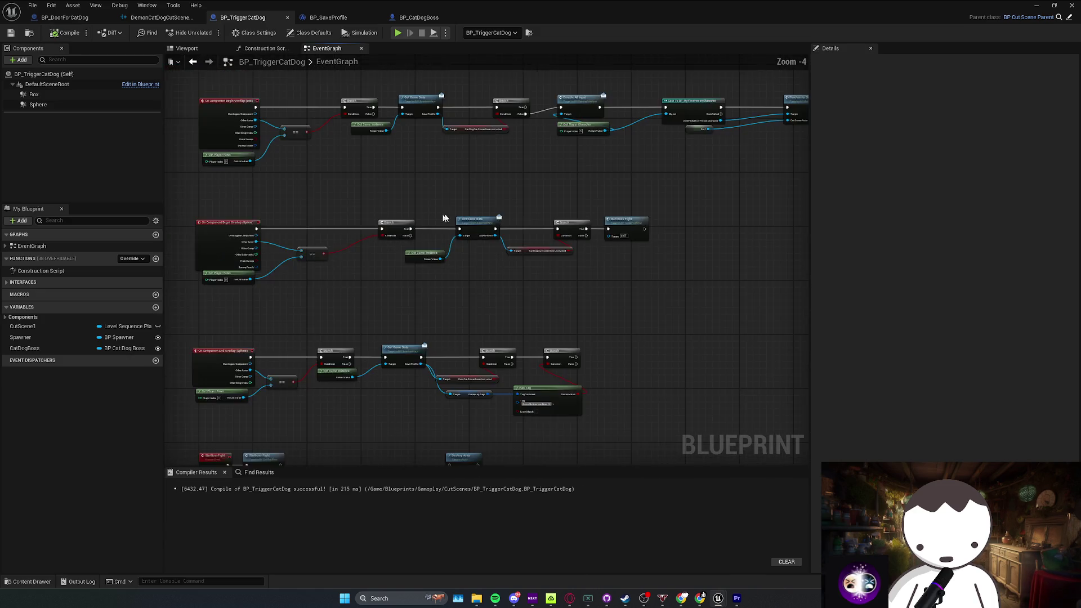
pyautogui.scroll(-1, 511, 225)
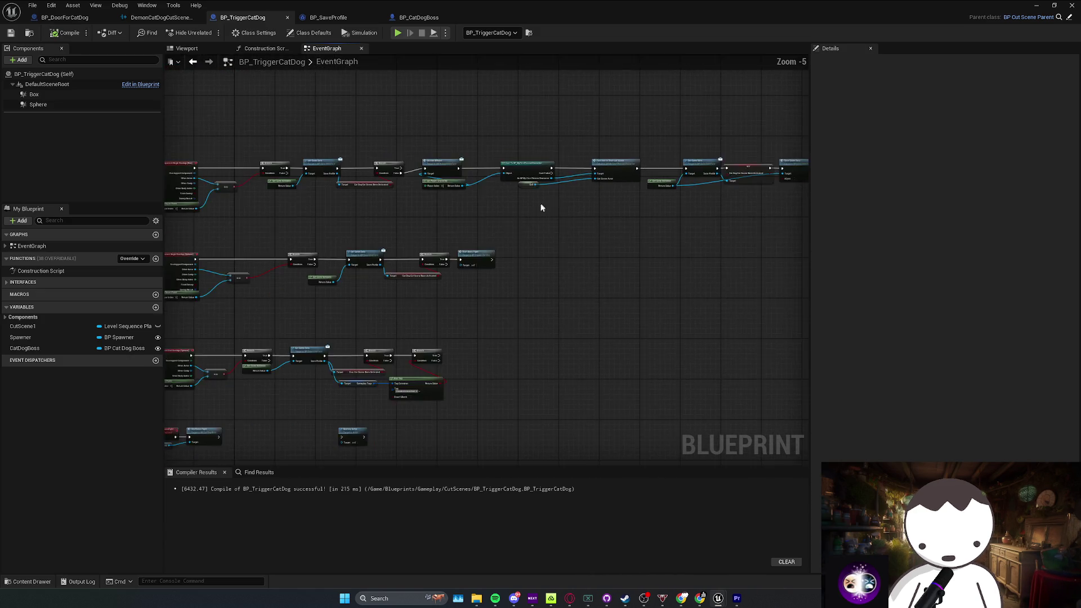
pyautogui.moveTo(541, 208)
pyautogui.mouseDown()
pyautogui.moveTo(645, 239)
pyautogui.moveTo(543, 257)
pyautogui.mouseUp()
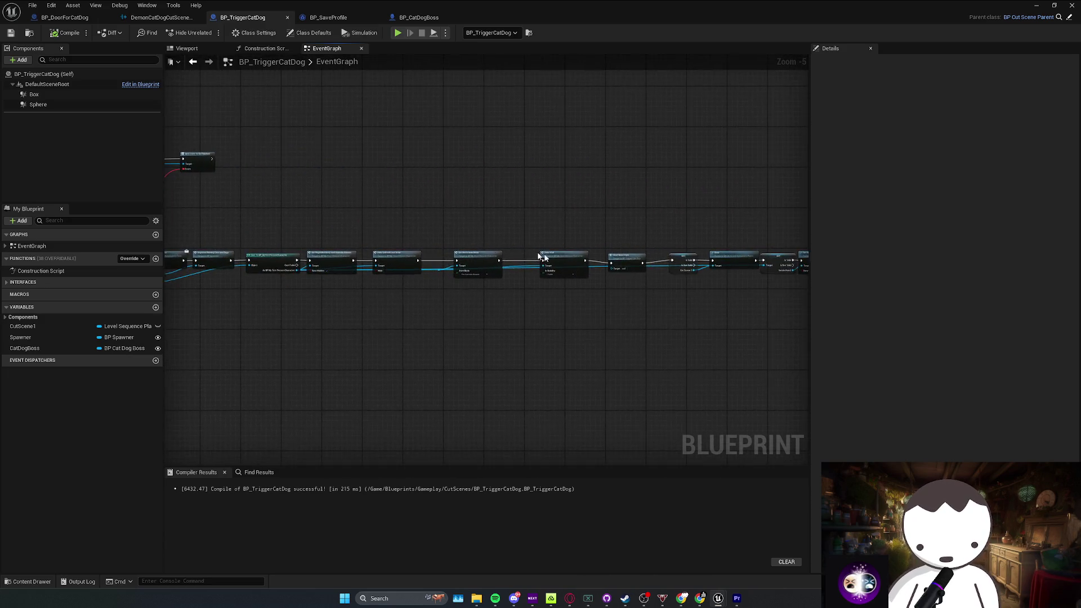
pyautogui.scroll(1, 543, 257)
pyautogui.click(521, 250)
pyautogui.moveTo(619, 259); pyautogui.dragTo(440, 259)
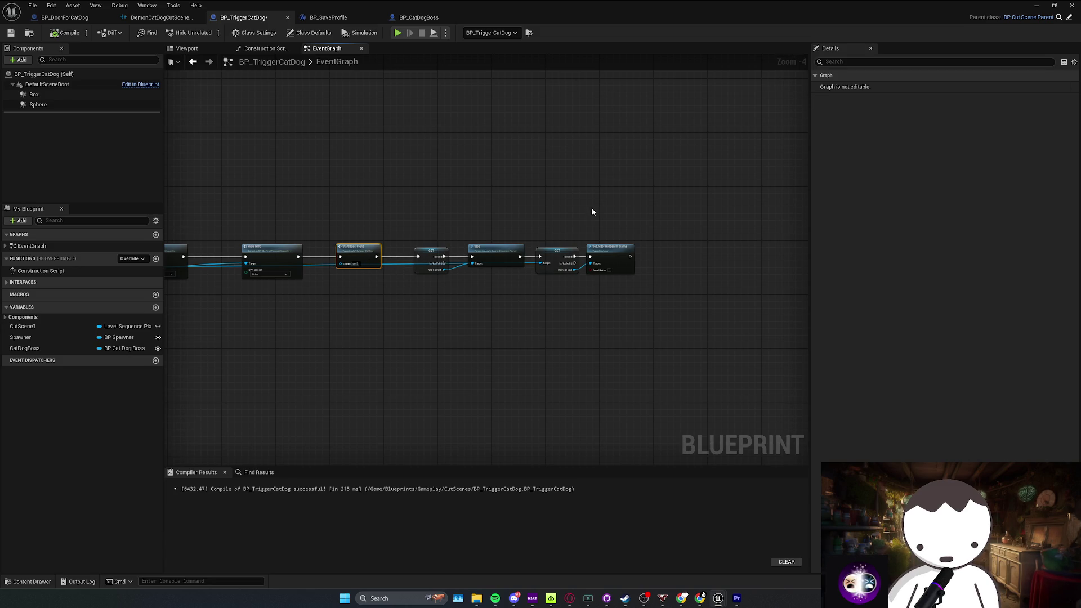
# Step: Back in the level, frame BP_CatDogBoss and run a brief Alt+P playtest
pyautogui.click(1037, 6)
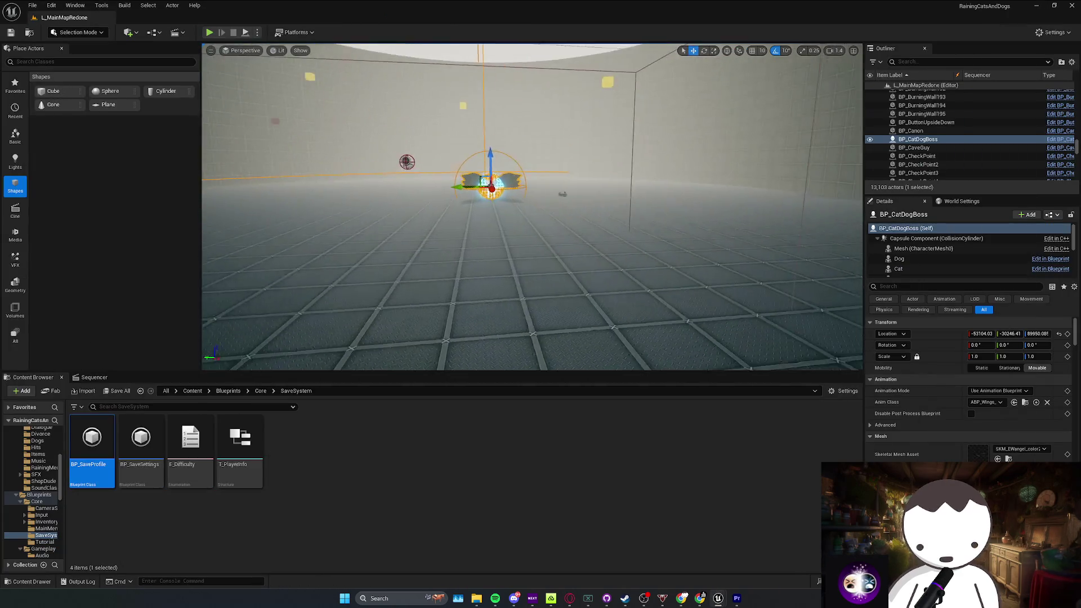
pyautogui.press('s')
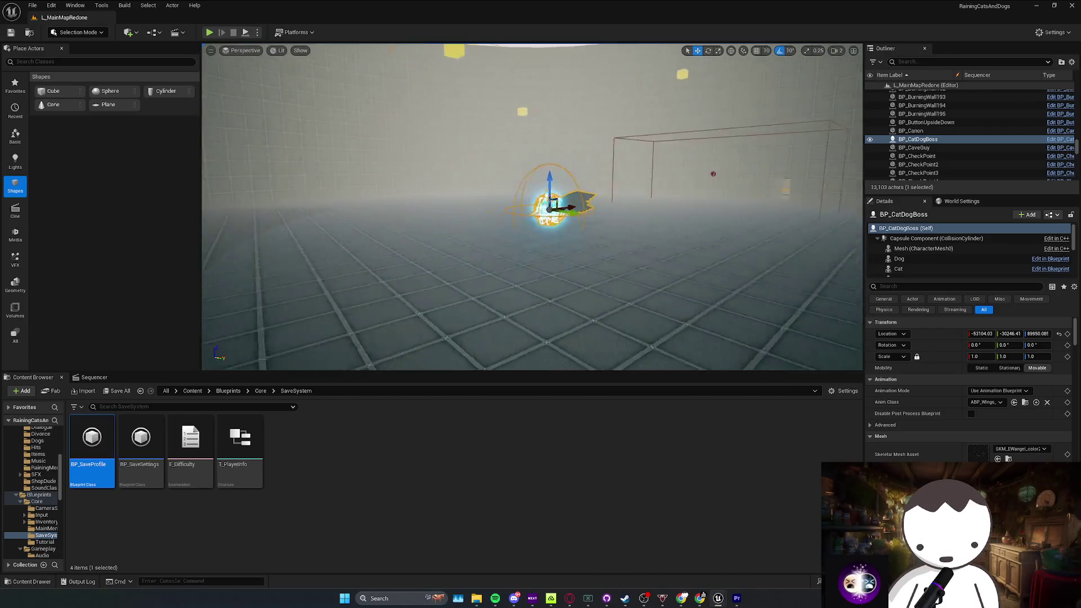
pyautogui.press('f')
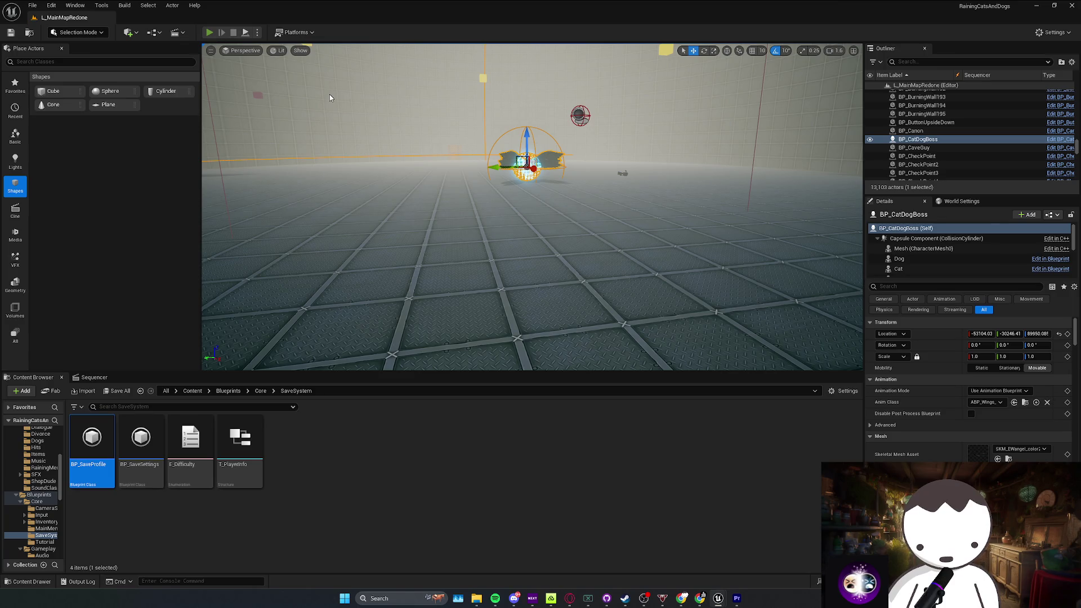
pyautogui.hotkey('alt', 'p')
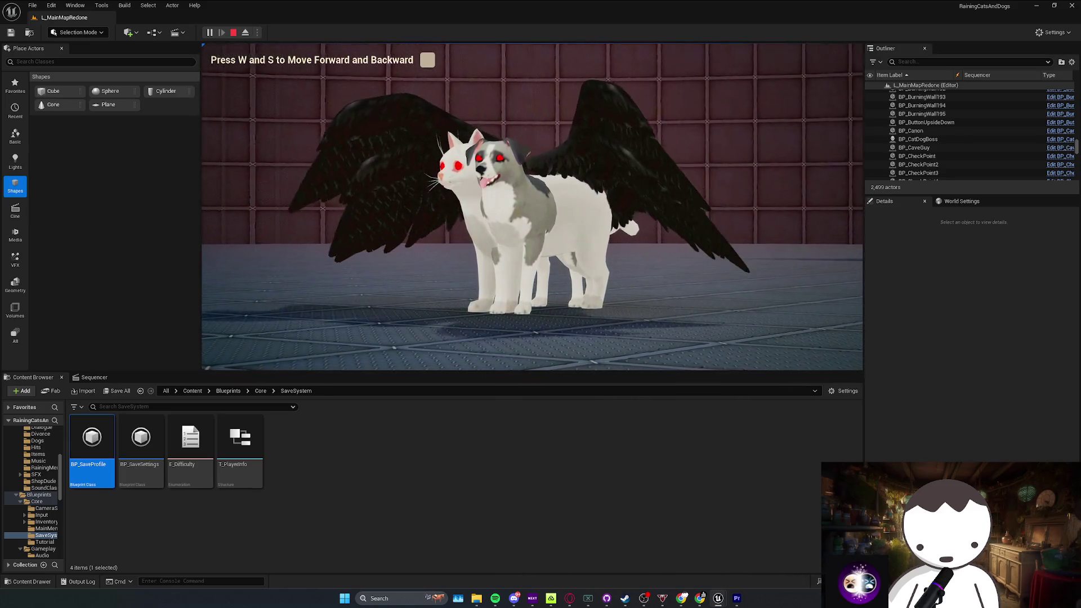
pyautogui.press('Escape')
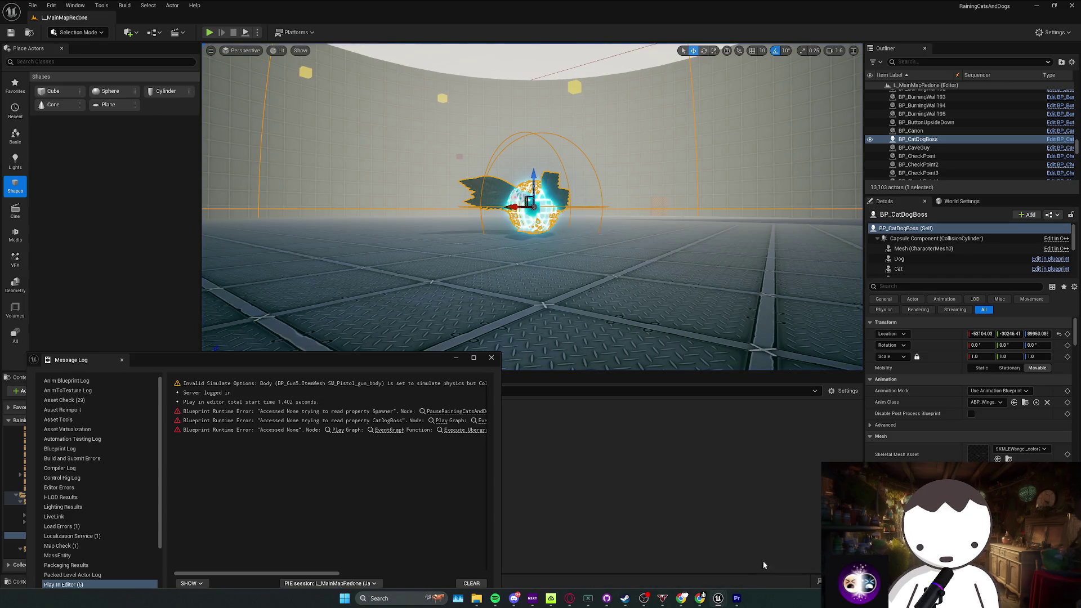
pyautogui.scroll(2, 415, 171)
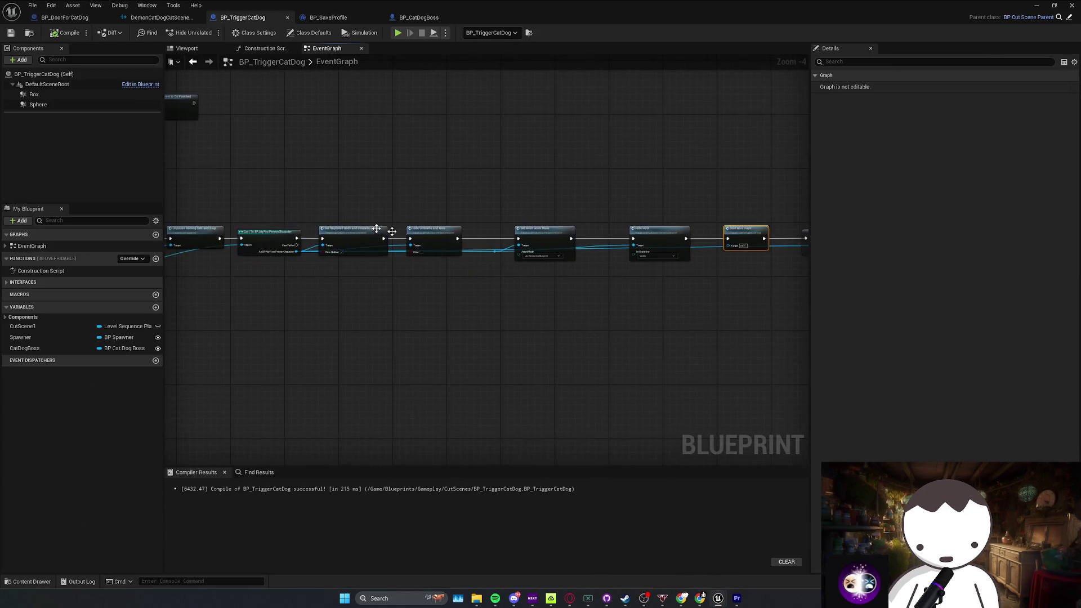
# Step: Locate BP_CatDogBoss's CutScene sound asset in the Content Browser via its component
pyautogui.scroll(-2, 392, 231)
pyautogui.click(326, 18)
pyautogui.click(107, 20)
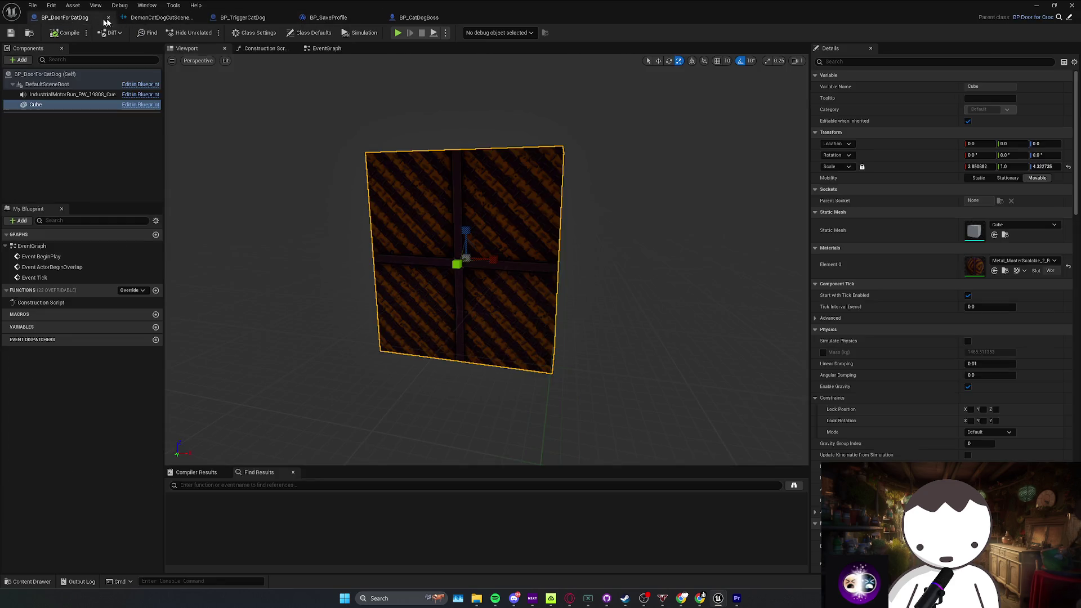
pyautogui.click(147, 21)
pyautogui.click(81, 20)
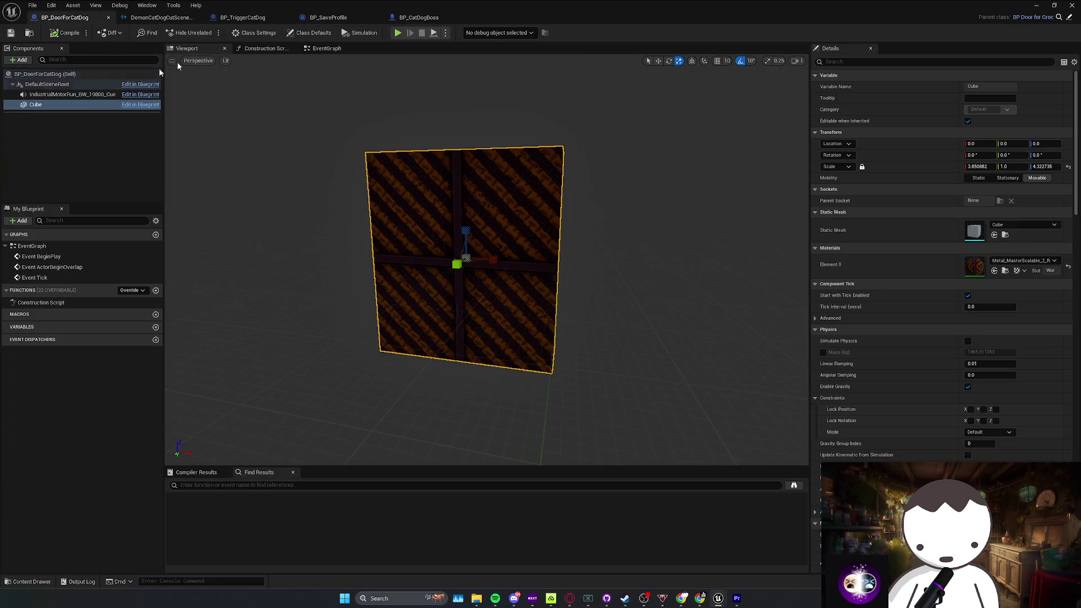
pyautogui.click(418, 18)
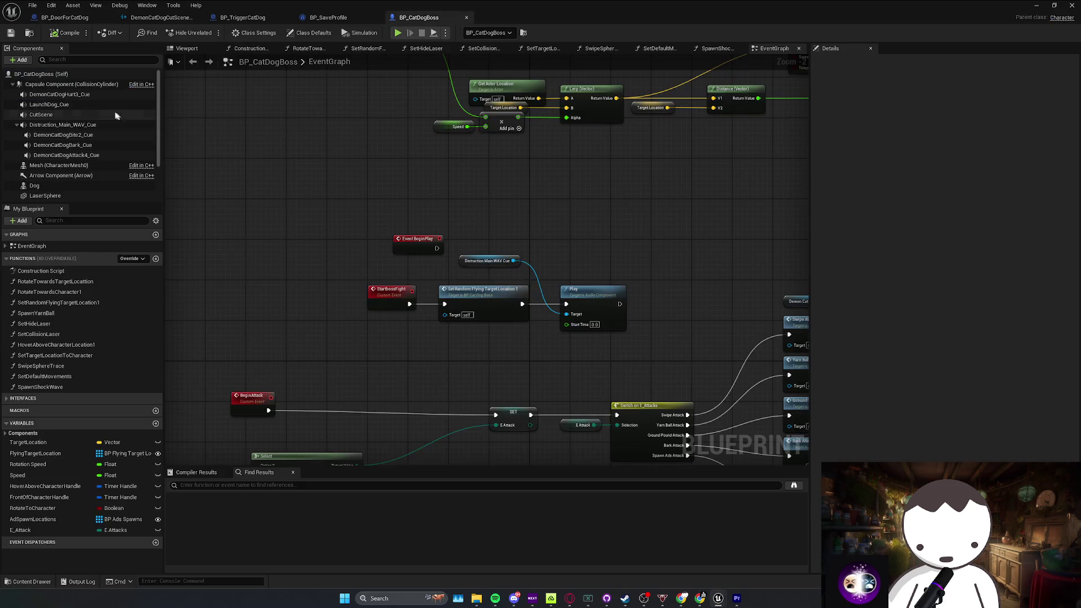
pyautogui.click(65, 115)
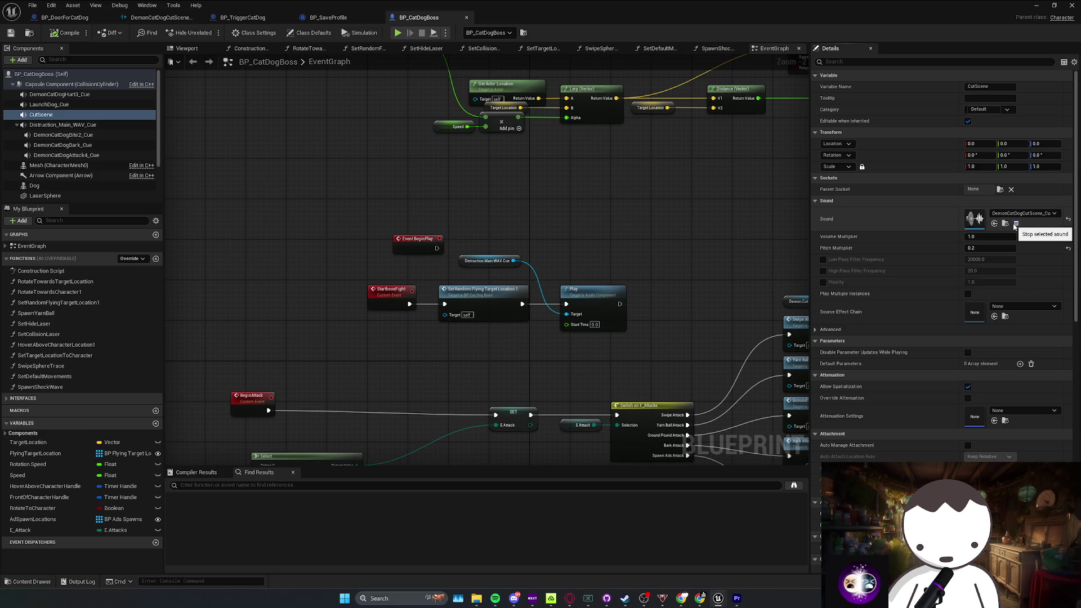
pyautogui.click(1005, 224)
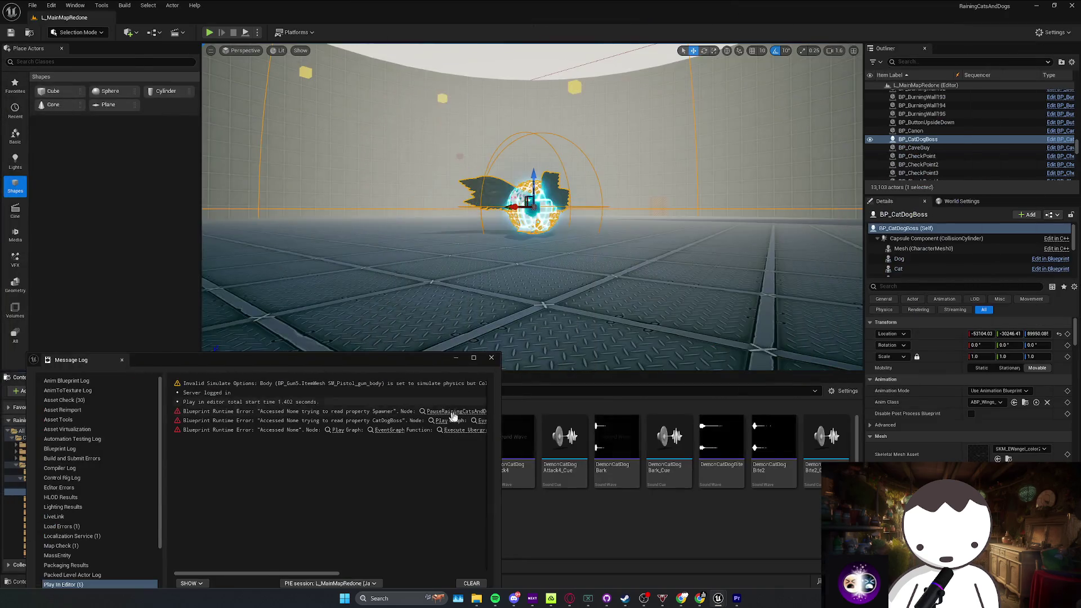
# Step: Close the Message Log, select DemonCatDogCutScene_Cue, and save all changes
pyautogui.click(492, 358)
pyautogui.click(146, 523)
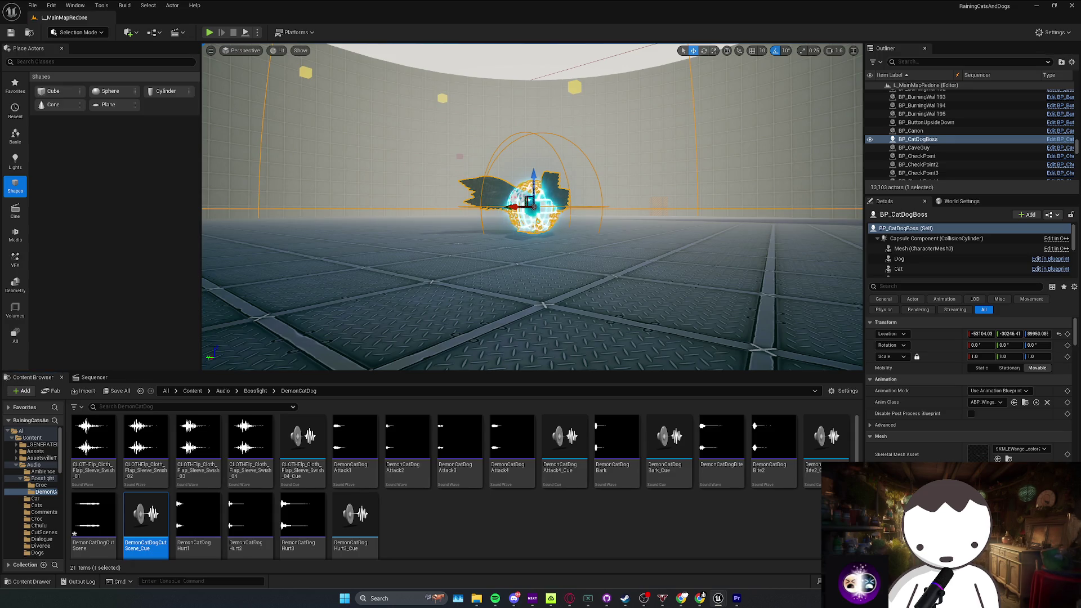
pyautogui.hotkey('ctrl', 's')
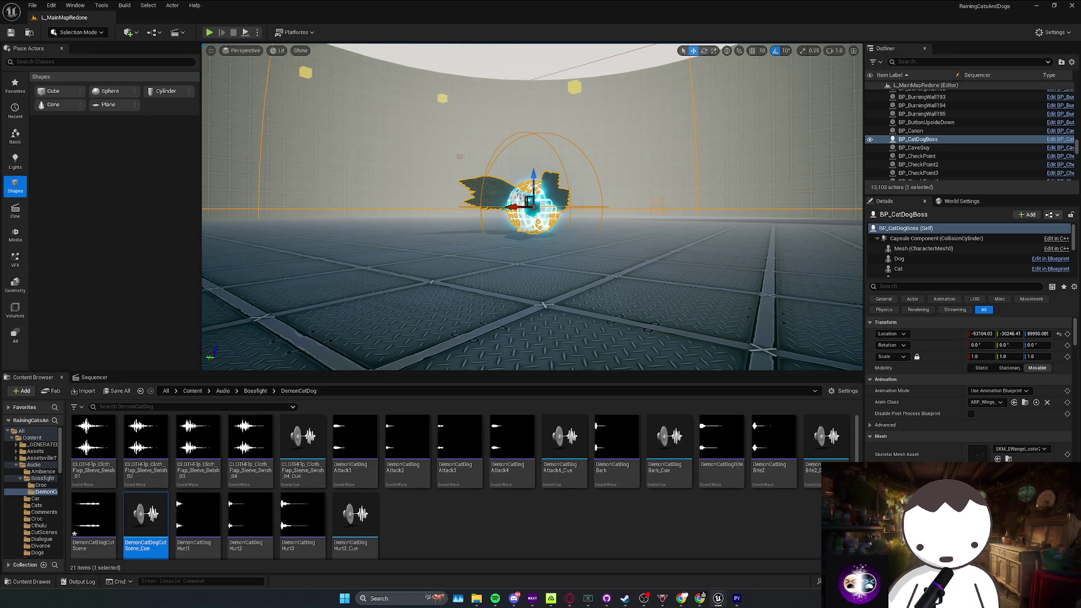
pyautogui.hotkey('ctrl', 'e')
# Step: Wire the Cat Dog Boss variable into the CutScene getter's Target in BP_TriggerCatDog
pyautogui.click(241, 19)
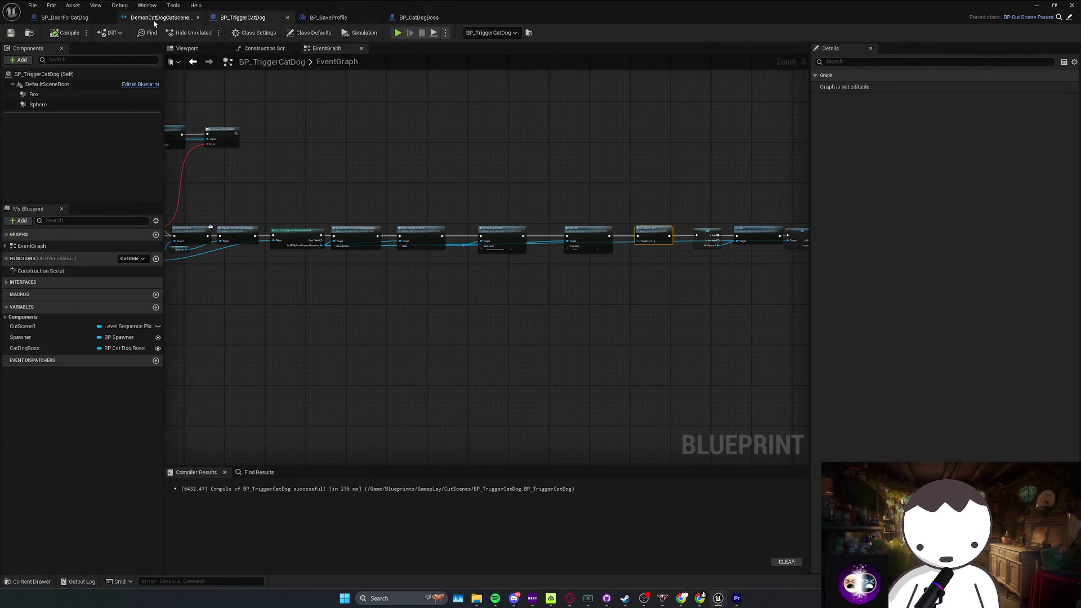
pyautogui.scroll(3, 503, 250)
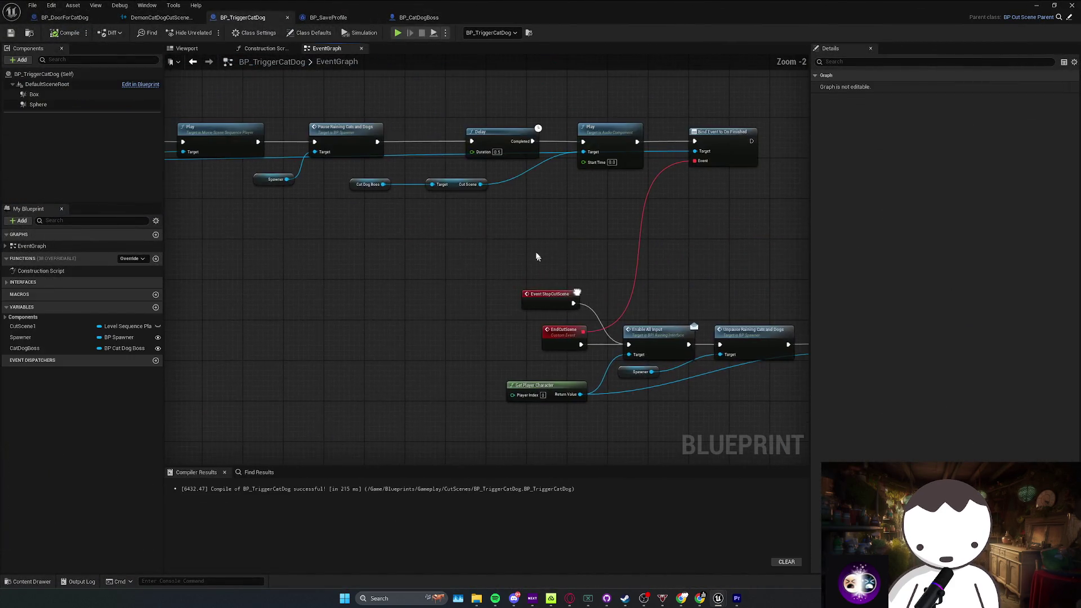
pyautogui.moveTo(410, 183); pyautogui.dragTo(515, 181)
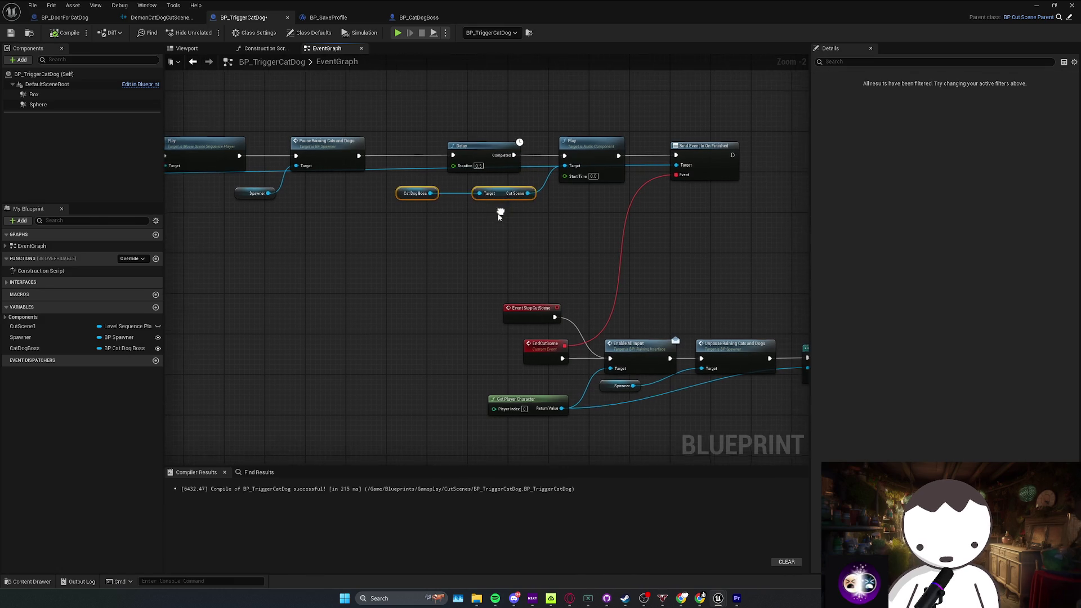
pyautogui.press('super+Down')
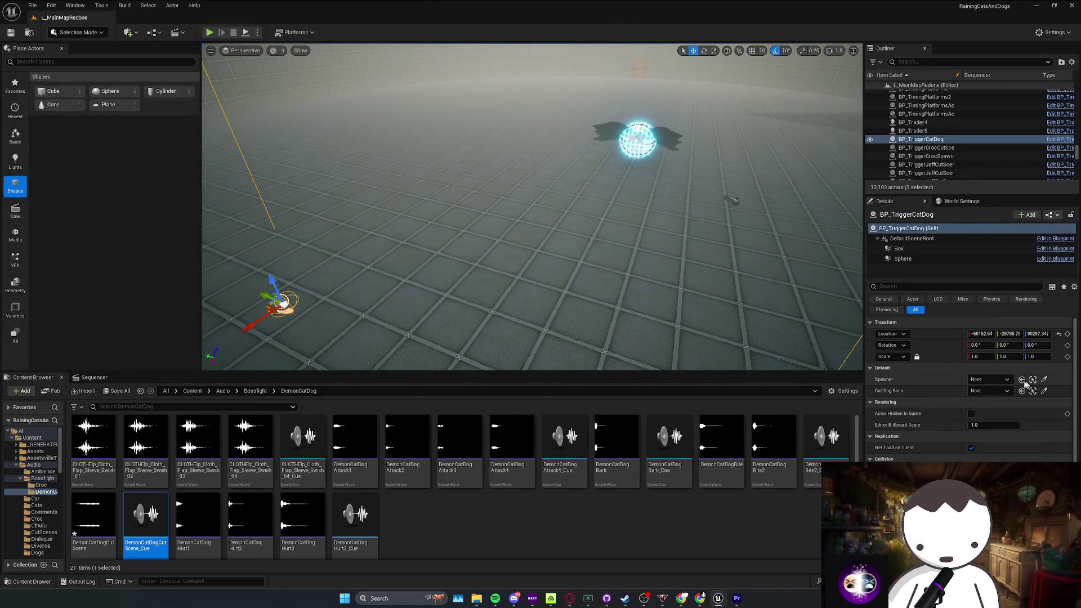
# Step: Assign BP_Spawner and BP_CatDogBoss to the placed trigger, then playtest the level
pyautogui.click(1000, 380)
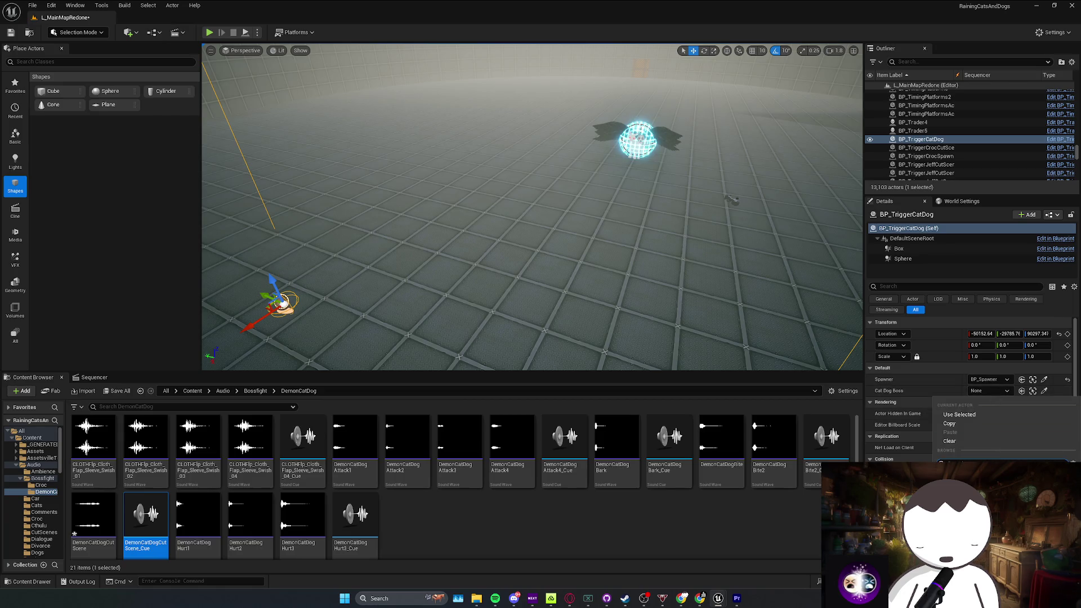
pyautogui.scroll(-2, 532, 207)
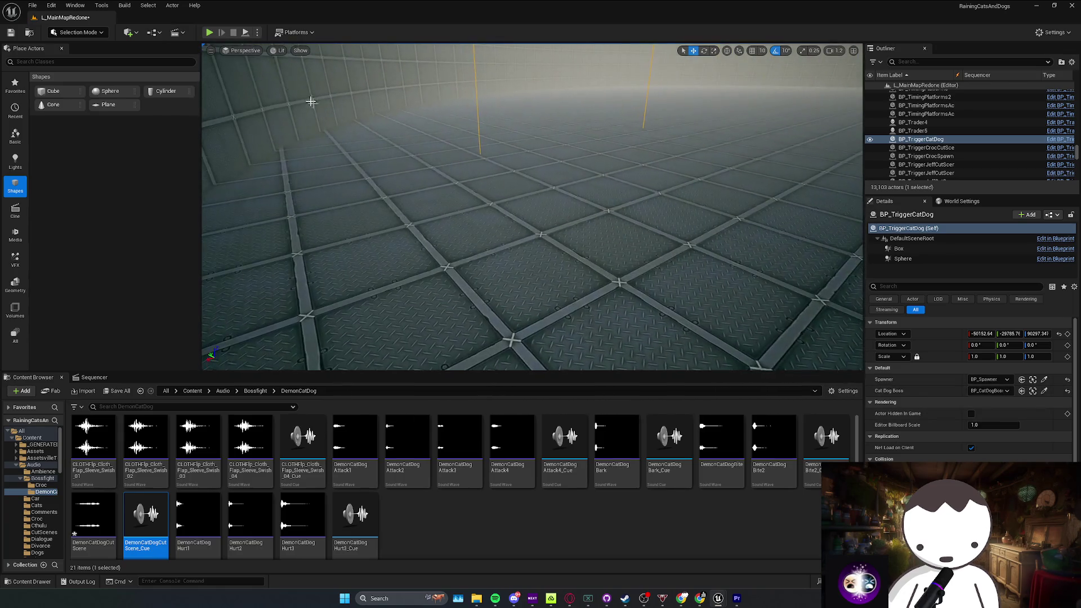
pyautogui.hotkey('alt', 'p')
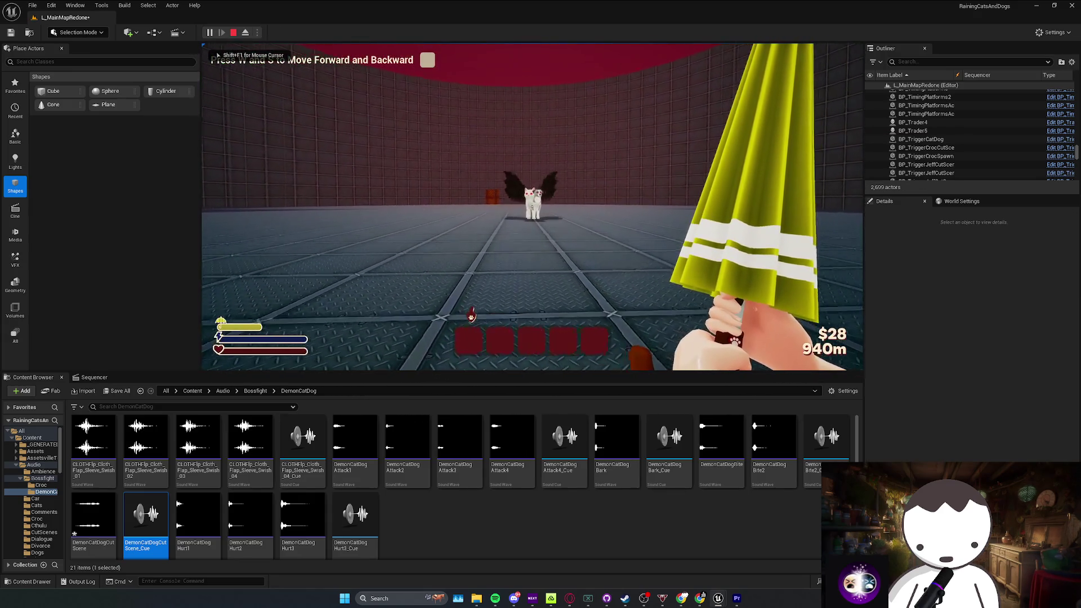
pyautogui.press('Escape')
pyautogui.click(515, 383)
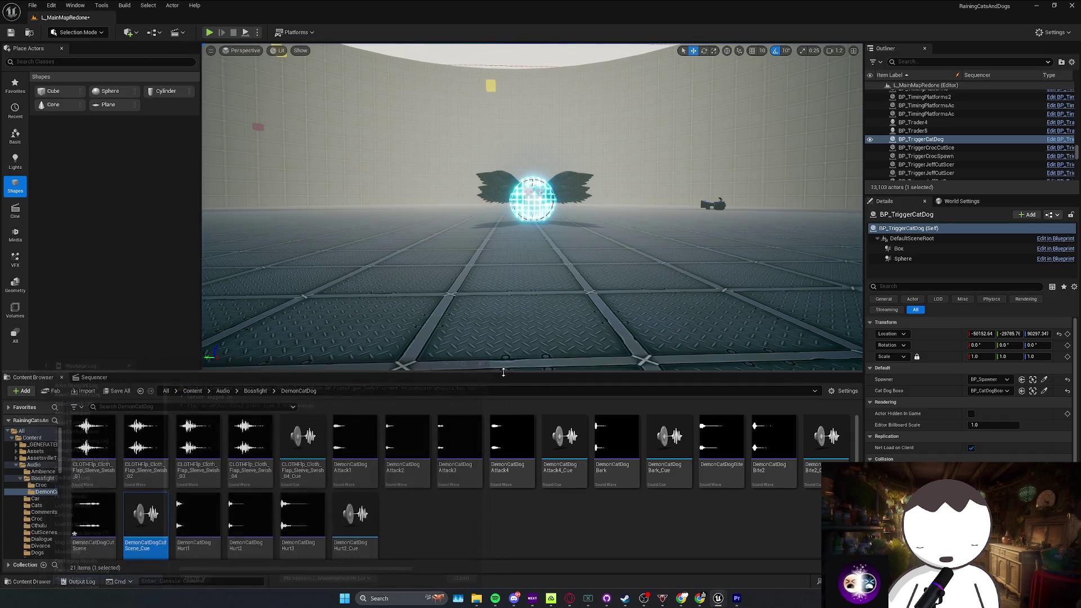
pyautogui.hotkey('ctrl', 'e')
# Step: From the level editor, playtest to watch the cat-dog boss cutscene play
pyautogui.scroll(-5, 275, 125)
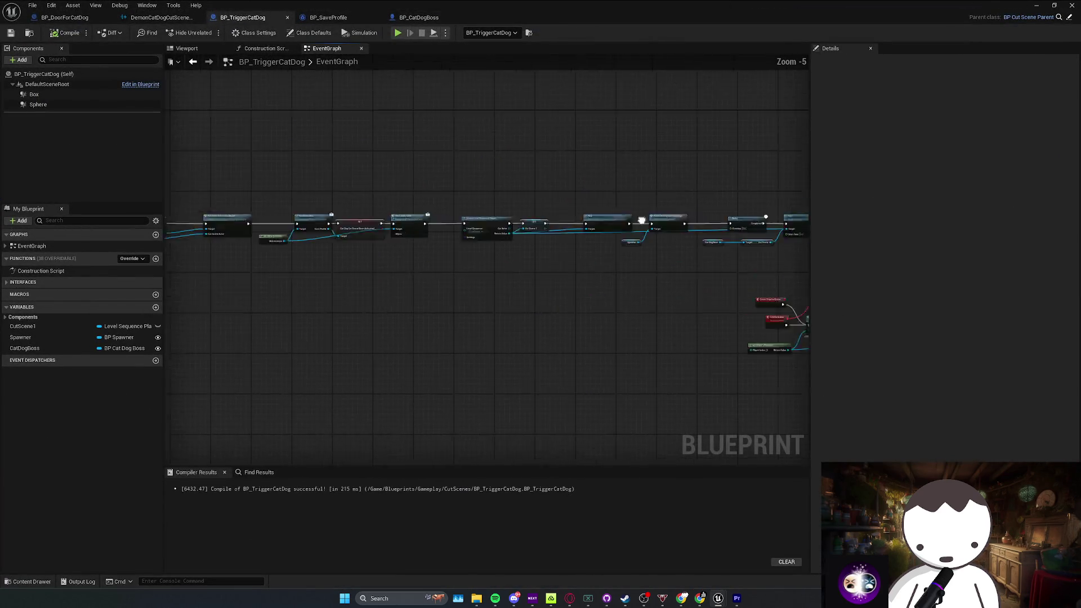
pyautogui.scroll(4, 387, 198)
pyautogui.scroll(1, 475, 231)
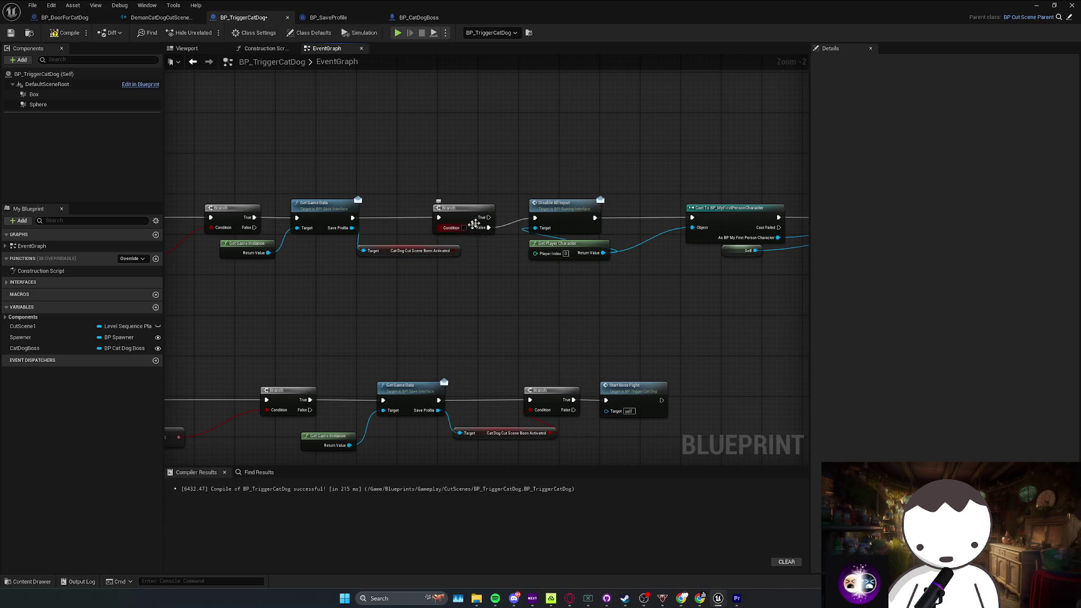
pyautogui.hotkey('alt', 'Tab')
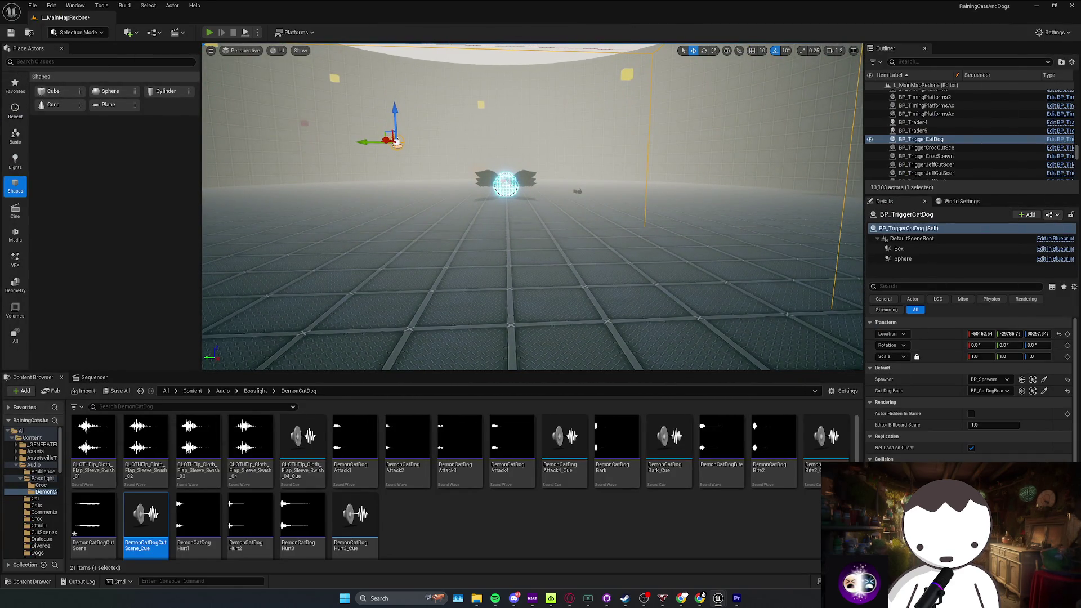
pyautogui.click(209, 33)
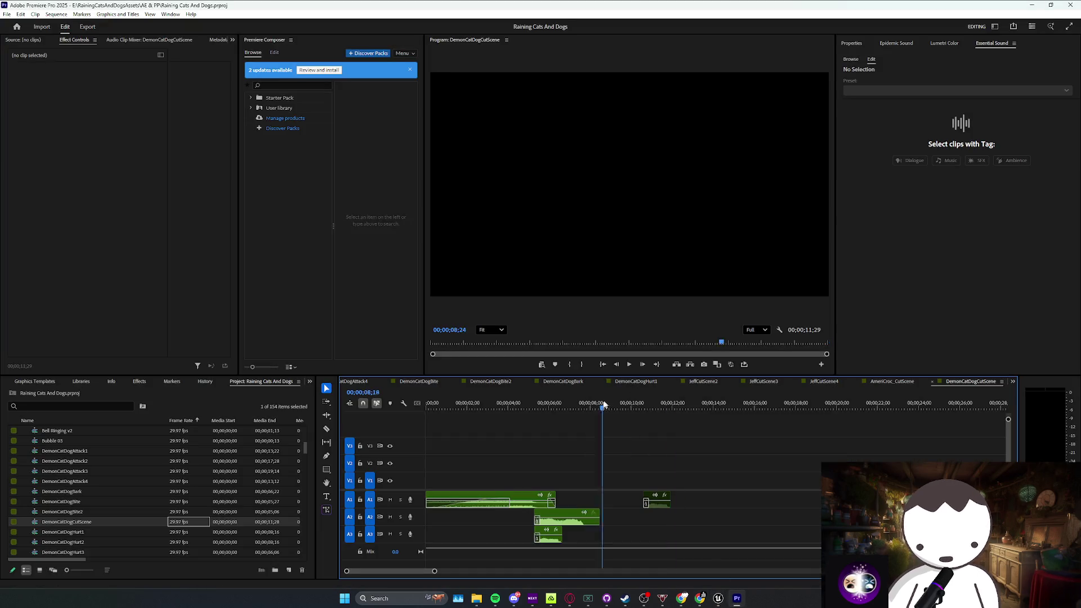
pyautogui.press('space')
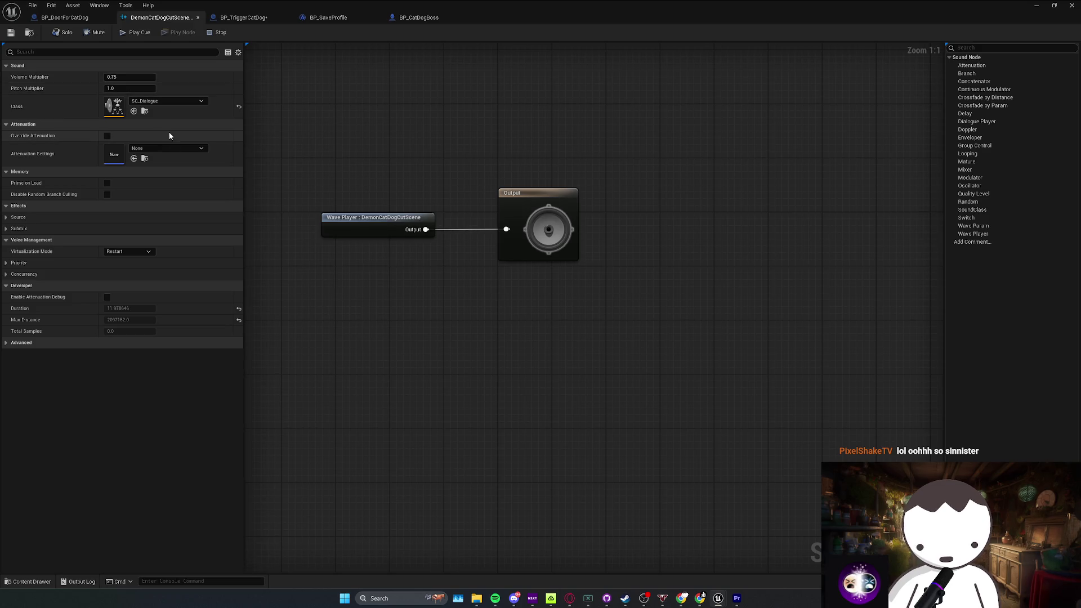
# Step: Inspect the DemonCatDogCutScene cue's Wave Player node and overall settings
pyautogui.click(394, 233)
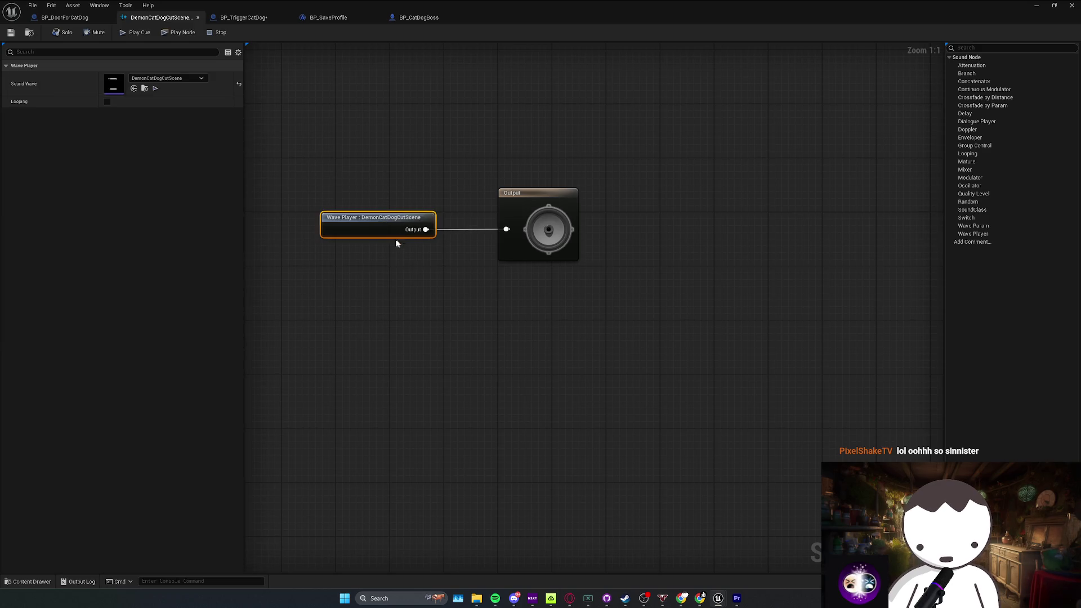
pyautogui.click(349, 167)
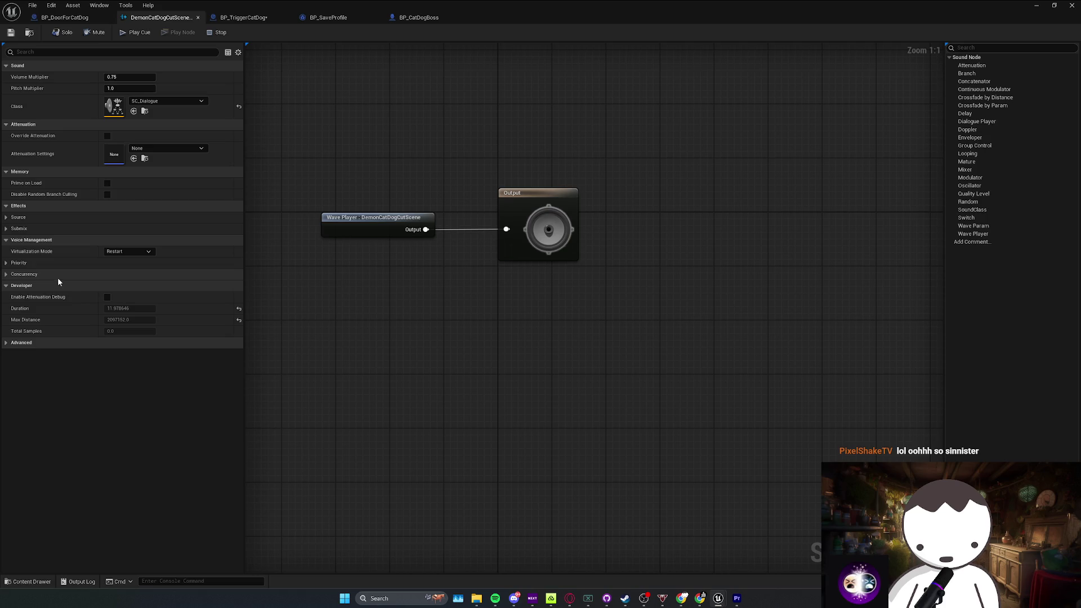
pyautogui.click(255, 17)
# Step: Change the boss CutScene sound's pitch multiplier from 0.2 to 1.0 and compile
pyautogui.click(428, 18)
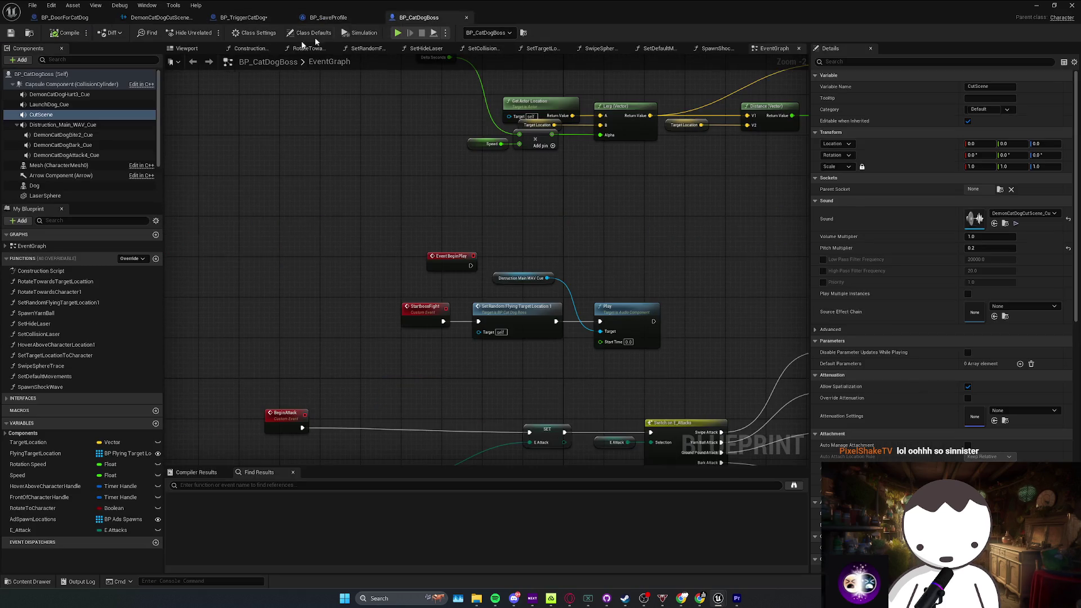
pyautogui.click(55, 112)
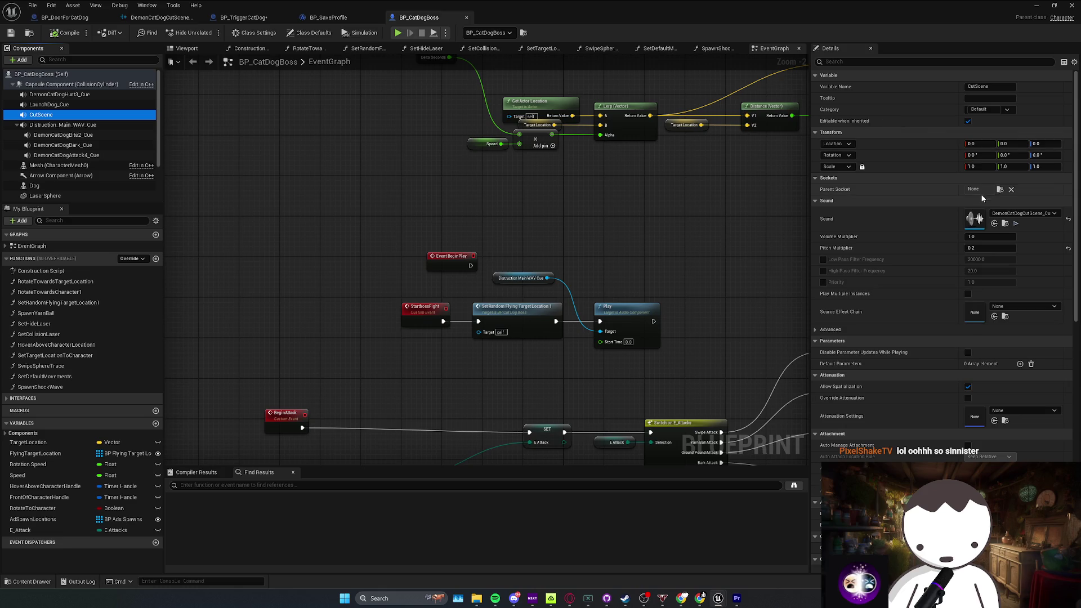
pyautogui.click(993, 248)
pyautogui.write('1')
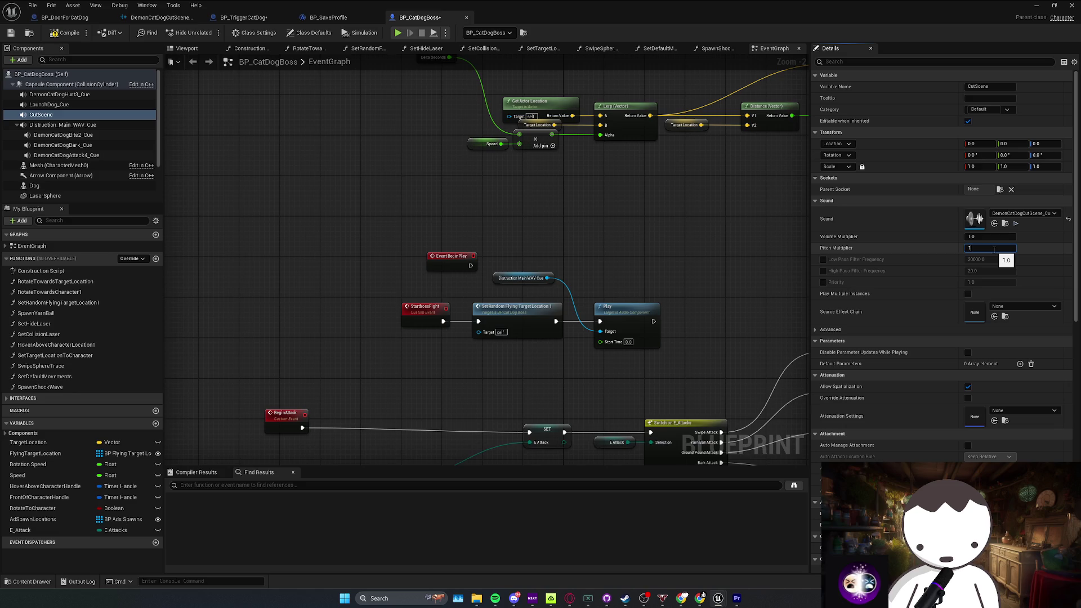
pyautogui.press('Return')
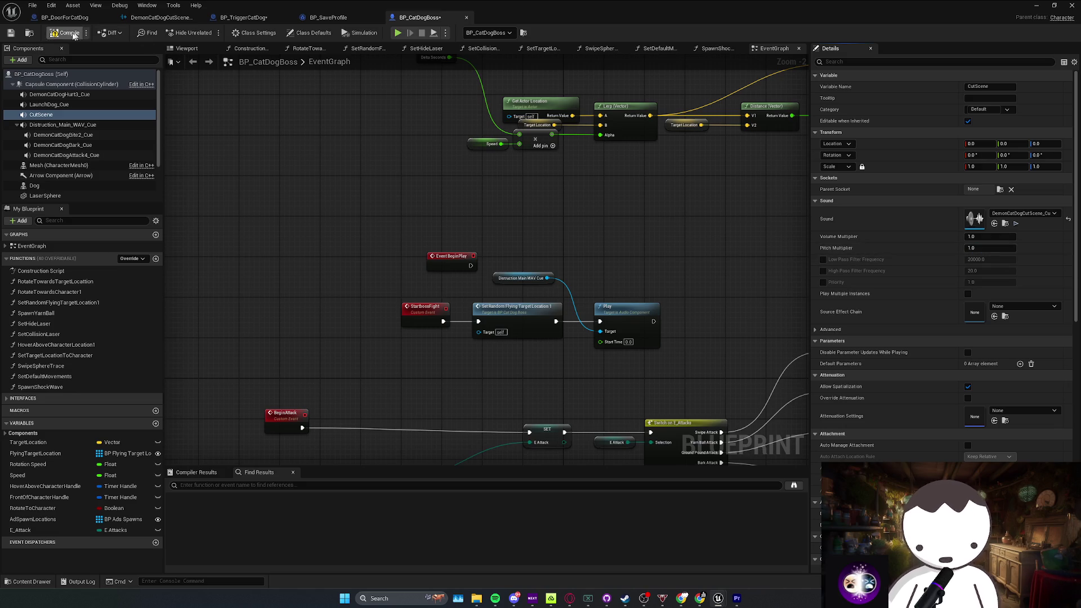
pyautogui.hotkey('ctrl', 's')
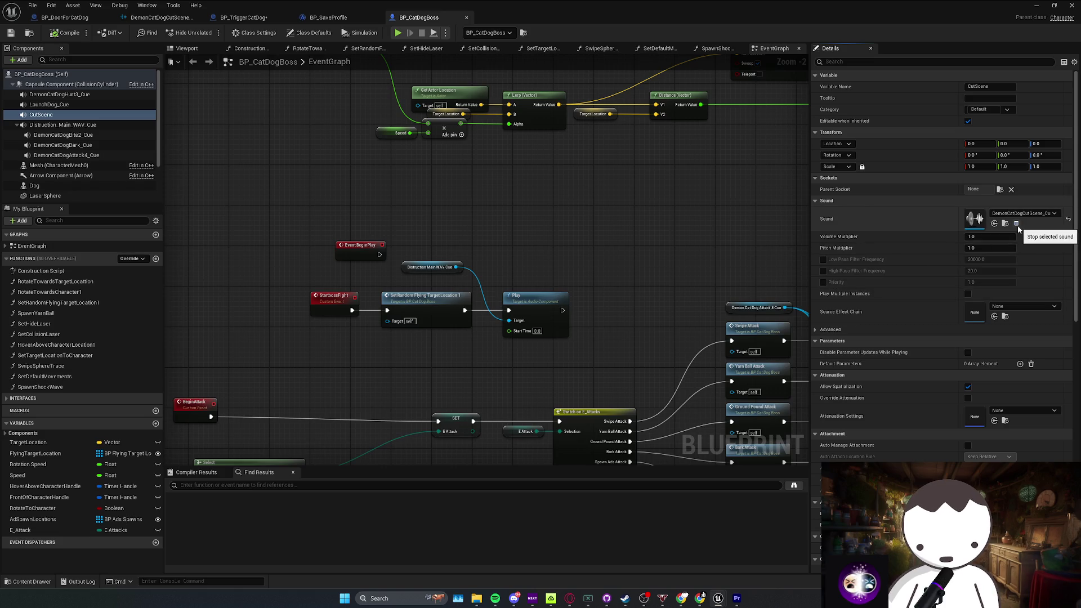
pyautogui.click(1017, 226)
pyautogui.click(1054, 10)
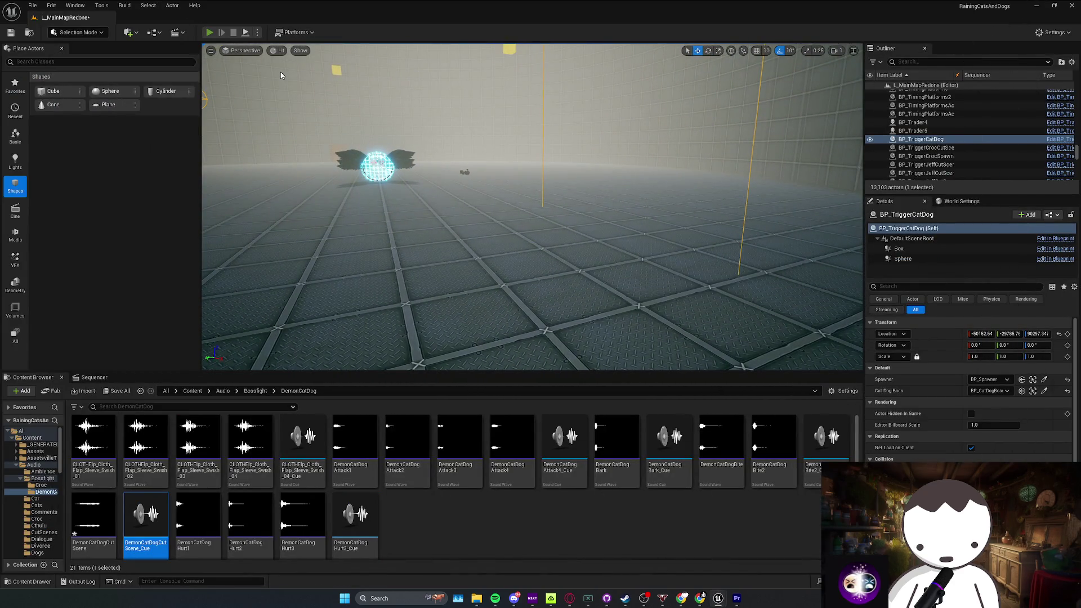
# Step: Playtest the level, walking toward the winged cat boss and back
pyautogui.hotkey('alt', 'p')
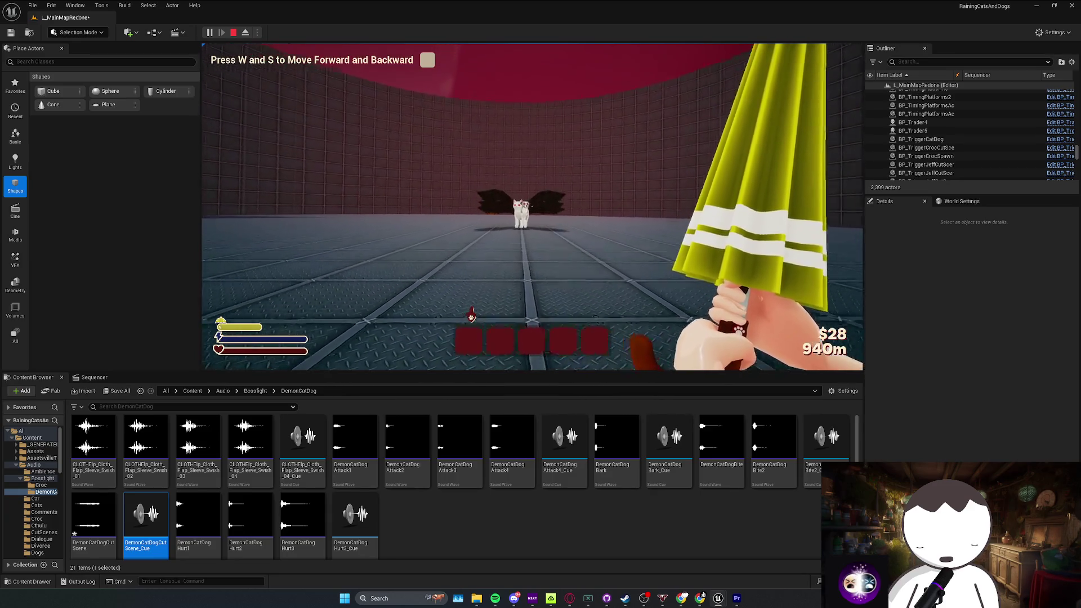
pyautogui.press('w')
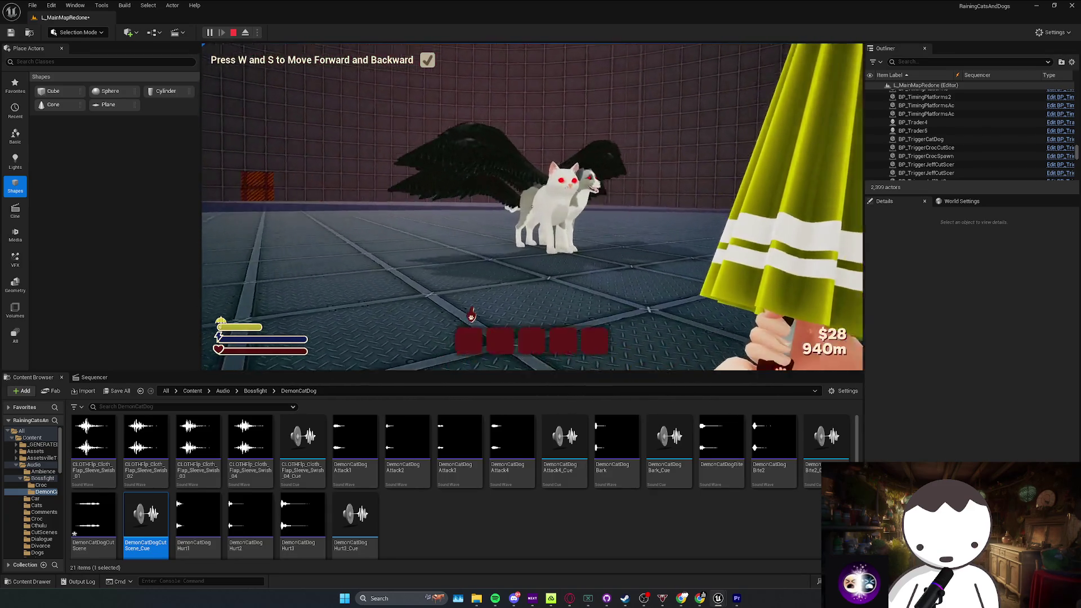
pyautogui.press('s')
pyautogui.press('Escape')
# Step: Select and frame the winged cat boss actor and bring up its context menu
pyautogui.click(377, 168)
pyautogui.press('f')
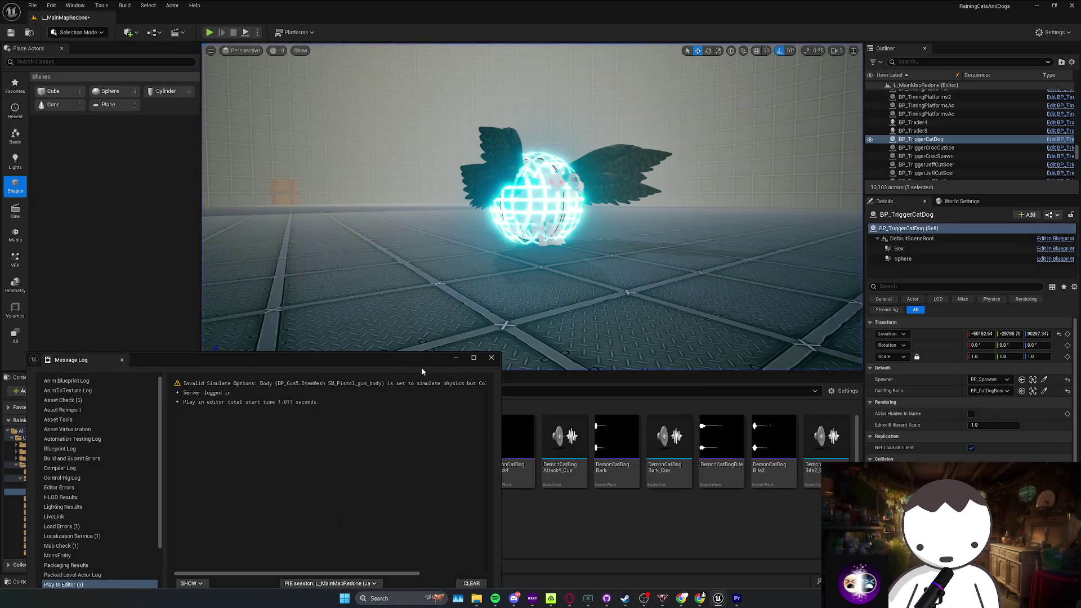
pyautogui.click(494, 358)
pyautogui.rightClick(563, 195)
# Step: Open BP_CatDogBoss and rearrange the Event Tick and Event BeginPlay nodes to make room
pyautogui.click(597, 229)
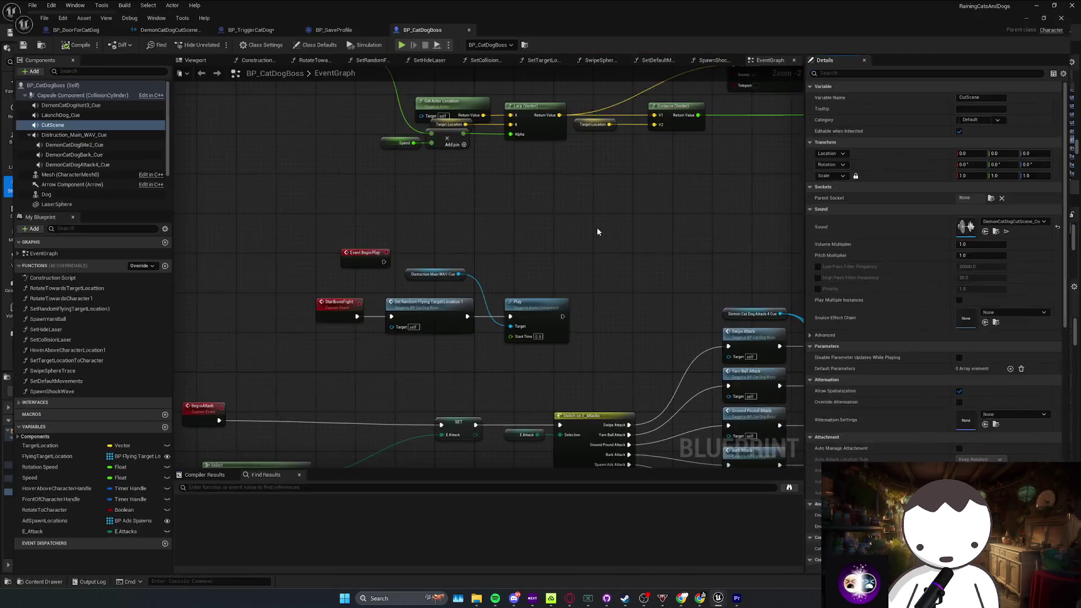
pyautogui.click(383, 334)
pyautogui.moveTo(383, 335); pyautogui.dragTo(358, 351)
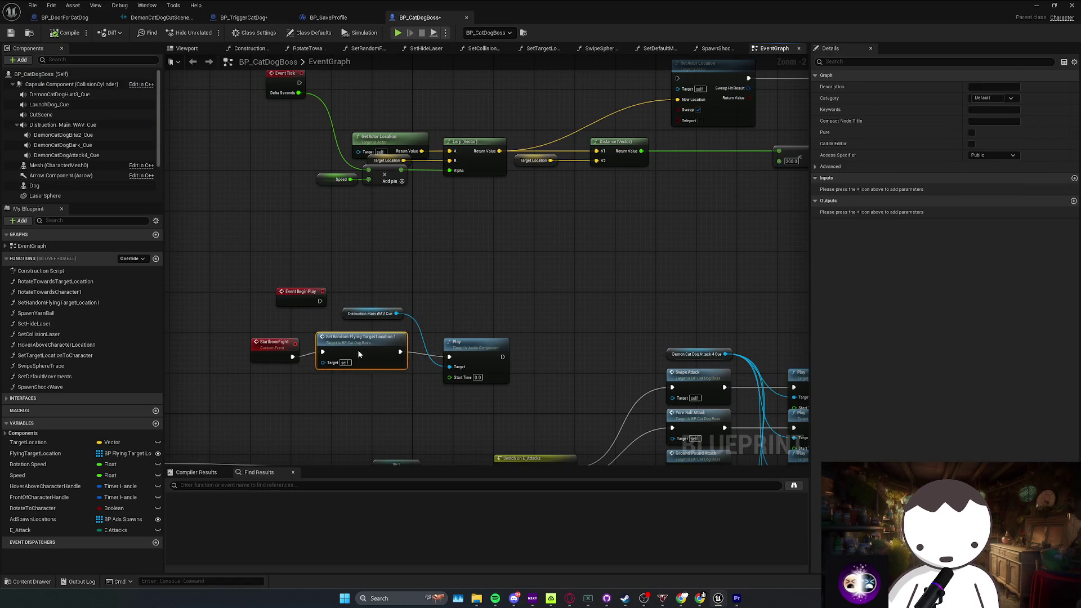
pyautogui.moveTo(287, 235)
pyautogui.mouseDown()
pyautogui.moveTo(684, 232)
pyautogui.moveTo(666, 231)
pyautogui.mouseUp()
pyautogui.click(348, 216)
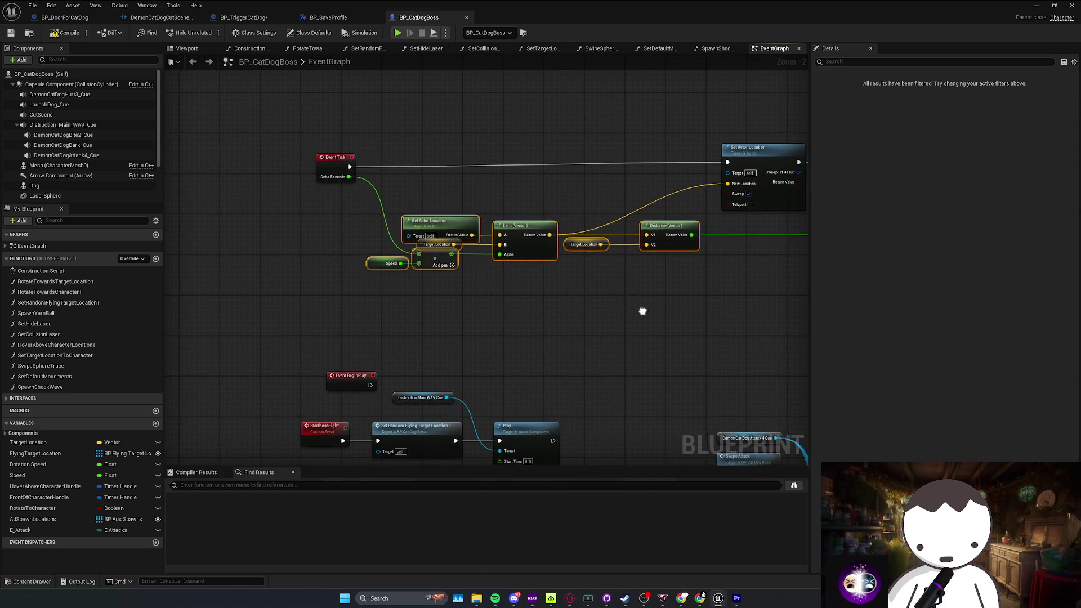
pyautogui.moveTo(643, 310); pyautogui.dragTo(568, 320)
pyautogui.moveTo(430, 265); pyautogui.dragTo(464, 220)
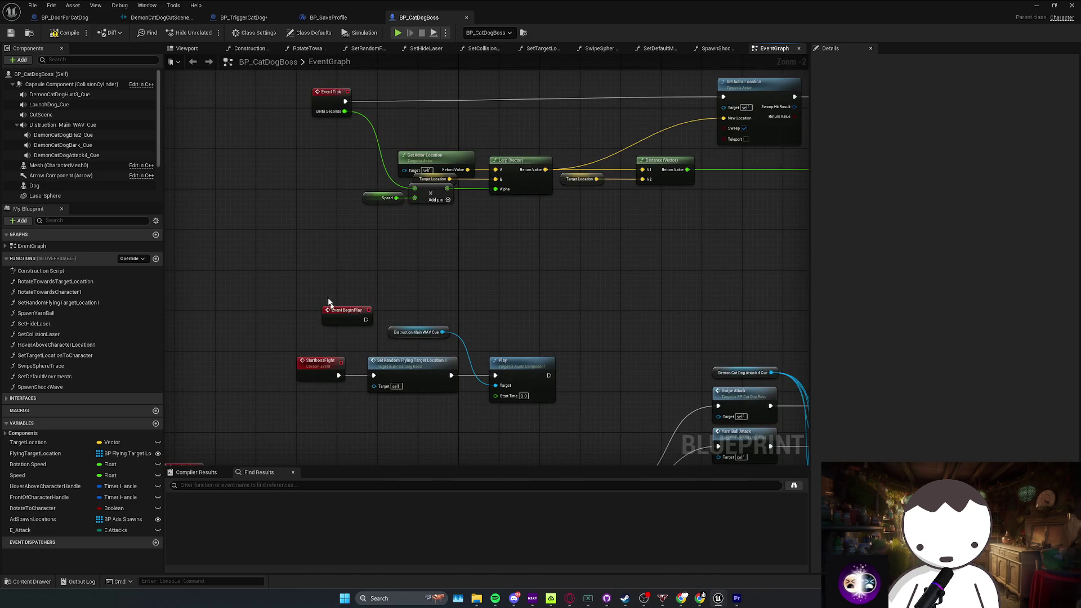
pyautogui.moveTo(329, 303); pyautogui.dragTo(306, 240)
pyautogui.moveTo(475, 247)
pyautogui.mouseDown()
pyautogui.moveTo(300, 320)
pyautogui.moveTo(365, 294)
pyautogui.moveTo(557, 280)
pyautogui.moveTo(373, 309)
pyautogui.moveTo(600, 281)
pyautogui.mouseUp()
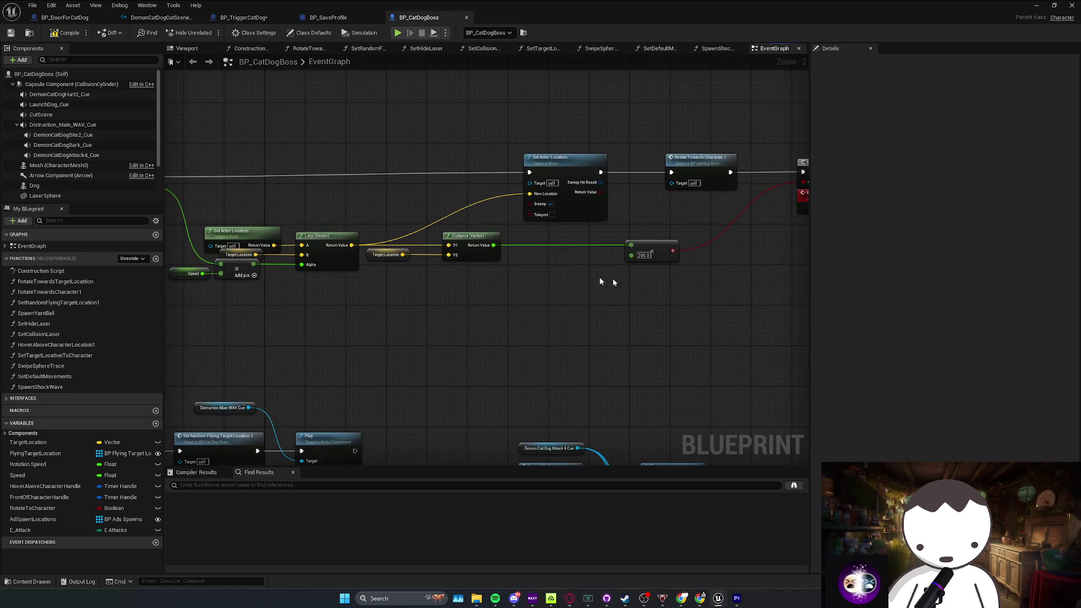
pyautogui.moveTo(418, 279); pyautogui.dragTo(557, 297)
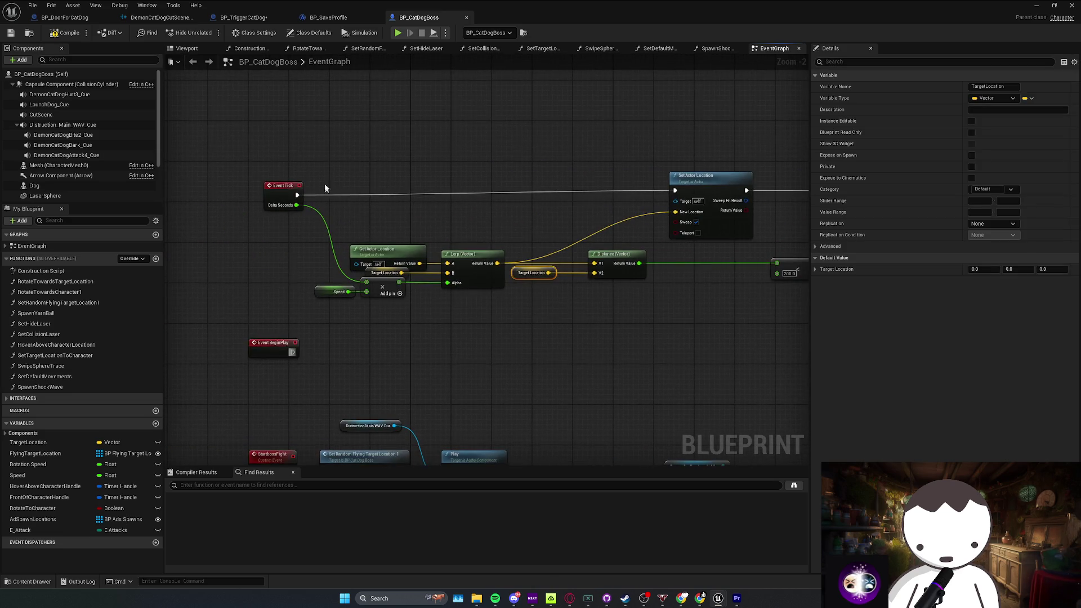
pyautogui.click(276, 191)
pyautogui.moveTo(276, 192); pyautogui.dragTo(273, 188)
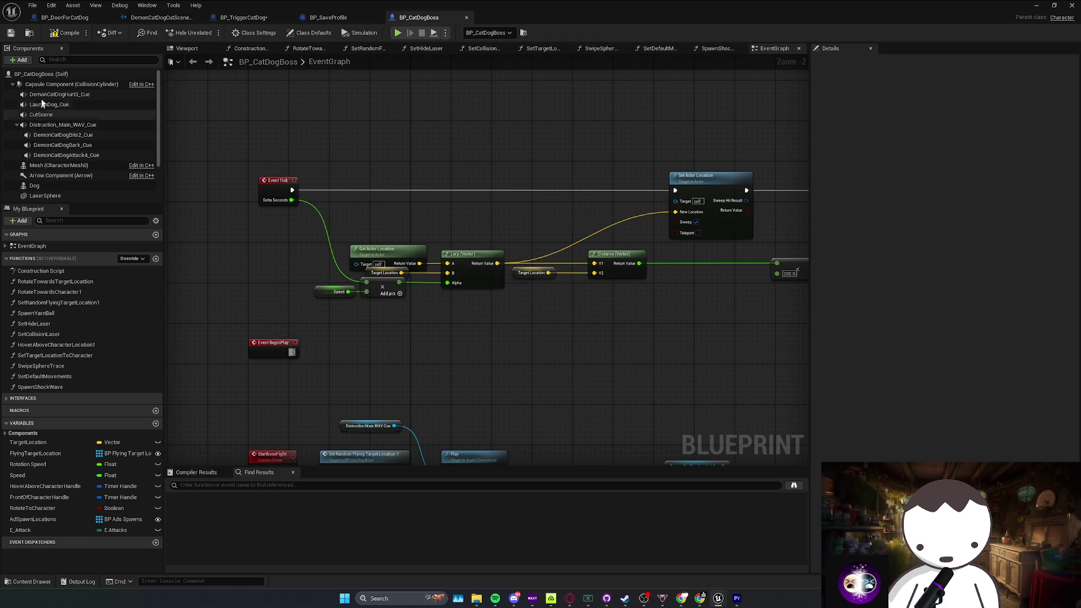
pyautogui.hotkey('ctrl', 's')
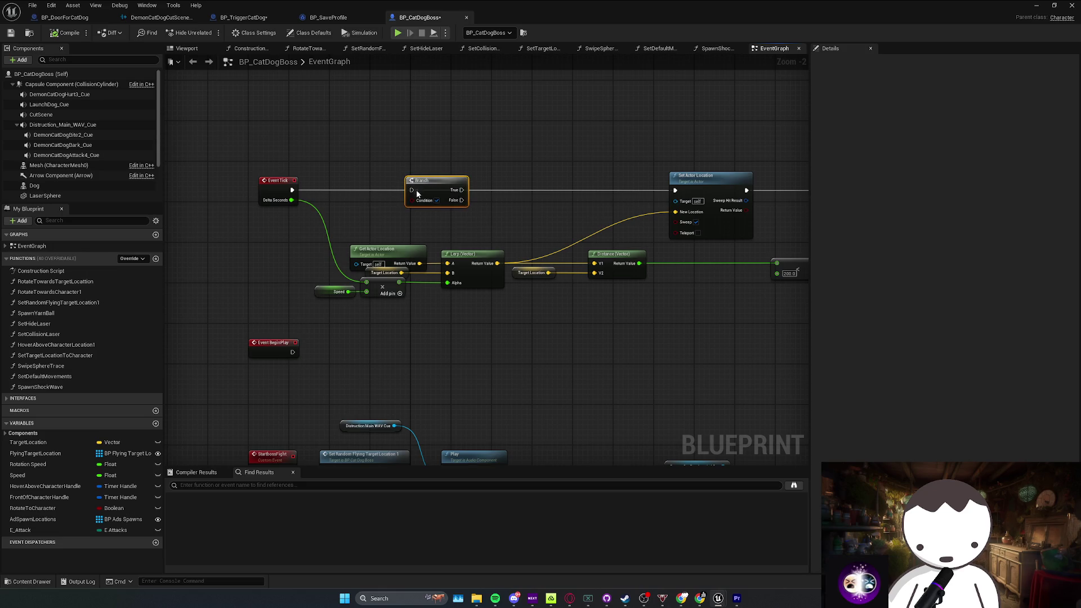
# Step: Gate Event Tick's Set Actor Location with a Branch on new IsAttacking Boolean, default false
pyautogui.moveTo(408, 194); pyautogui.dragTo(292, 190)
pyautogui.moveTo(409, 205); pyautogui.dragTo(413, 155)
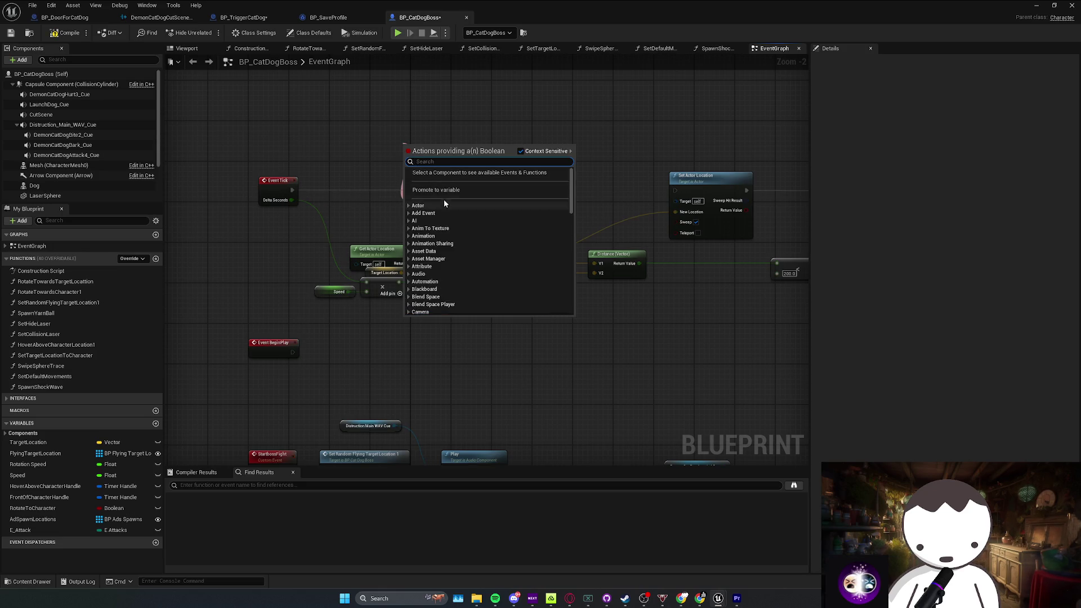
pyautogui.click(464, 191)
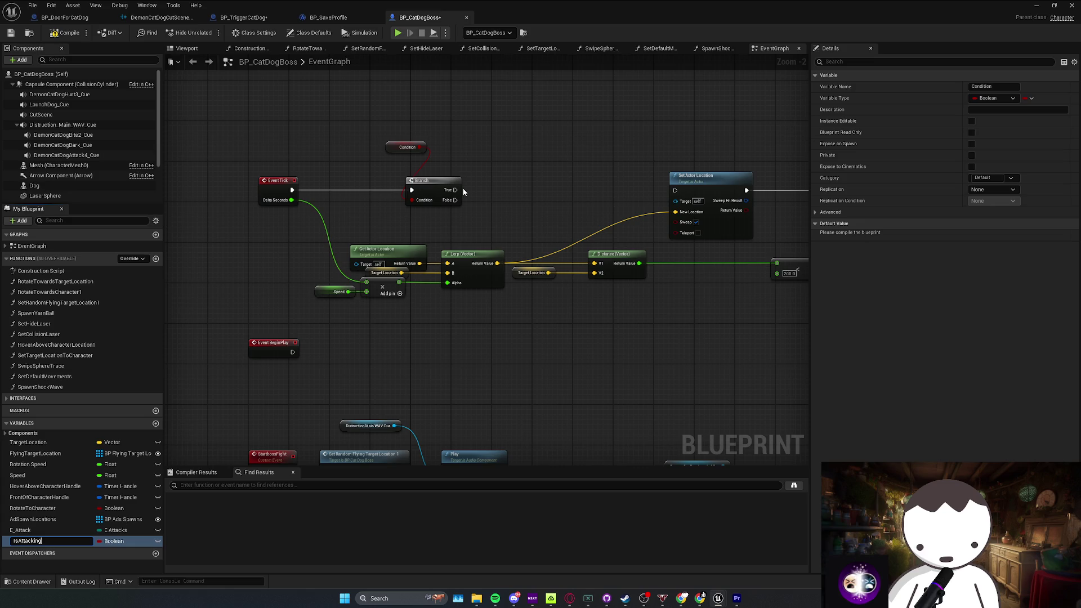
pyautogui.moveTo(452, 190)
pyautogui.mouseDown()
pyautogui.moveTo(518, 205)
pyautogui.moveTo(676, 191)
pyautogui.mouseUp()
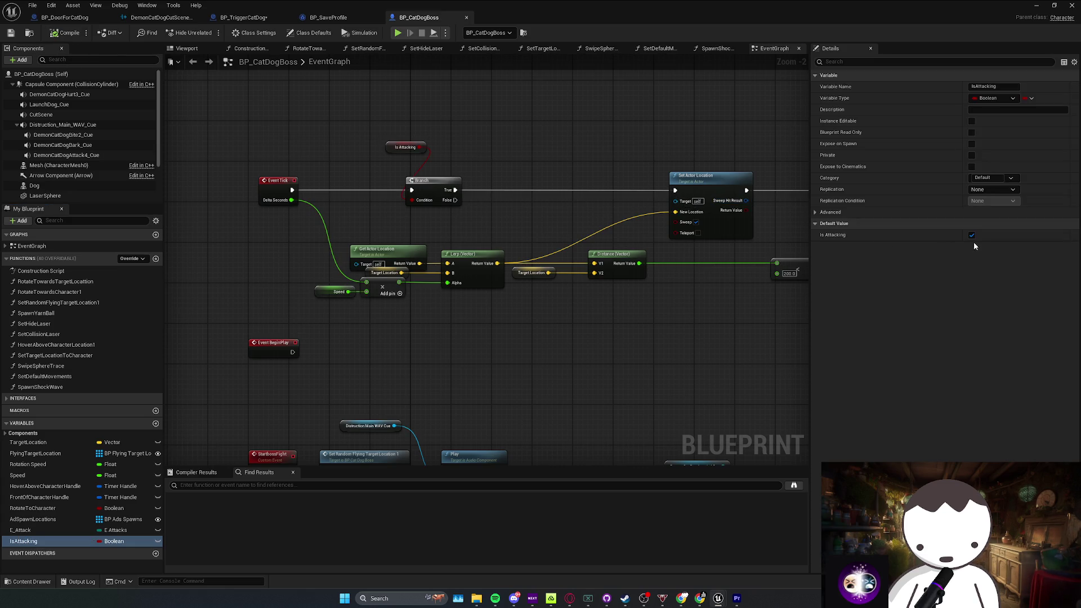
pyautogui.click(972, 236)
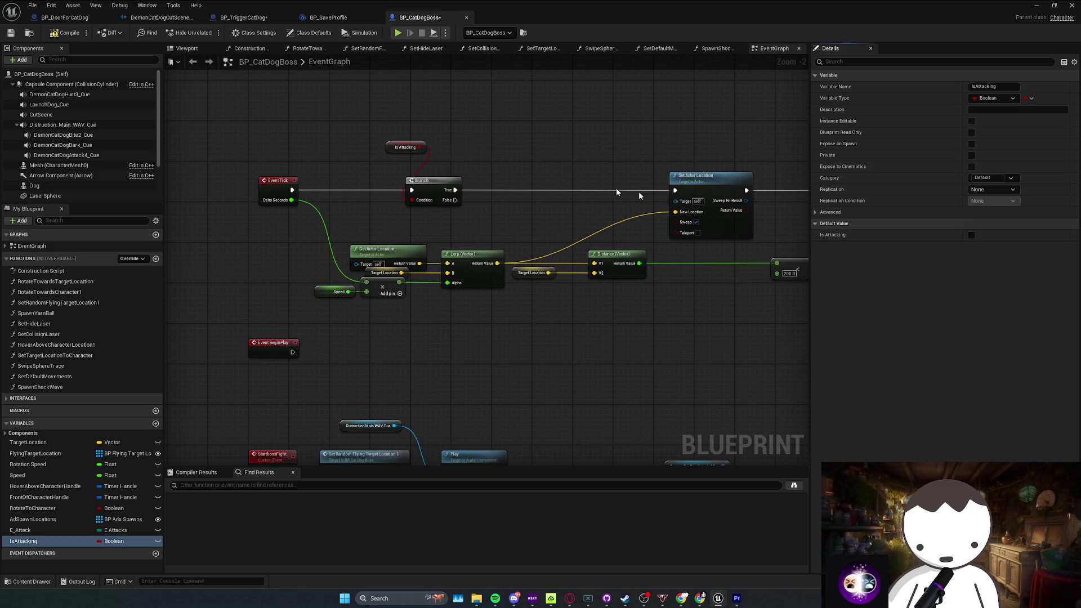
pyautogui.click(72, 19)
pyautogui.click(243, 18)
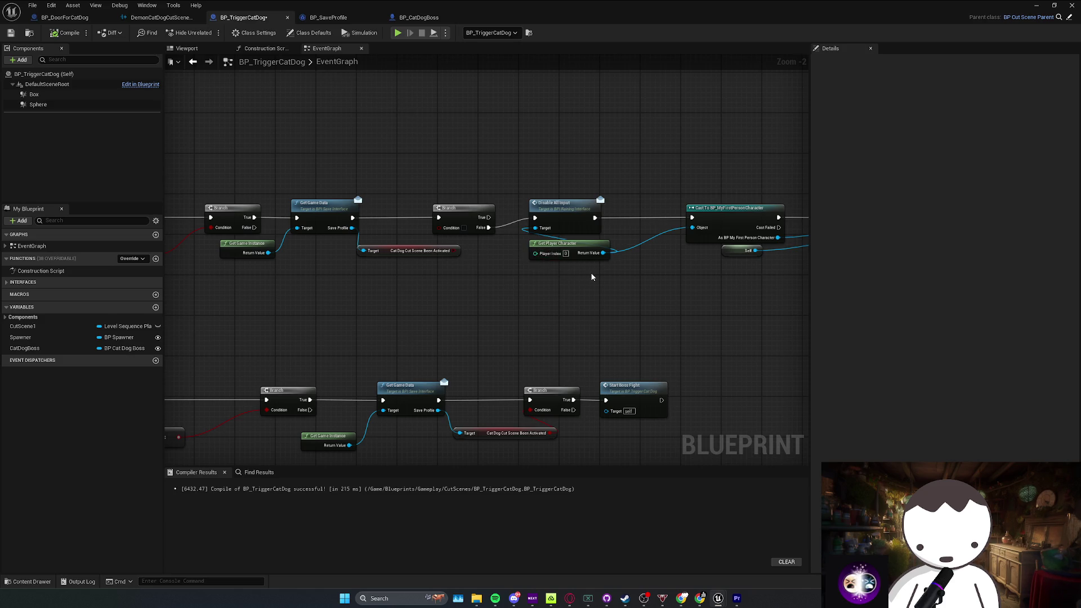
pyautogui.scroll(-3, 531, 210)
# Step: Find the boss's StartBossFight event and shift its following nodes right to make room
pyautogui.scroll(2, 570, 331)
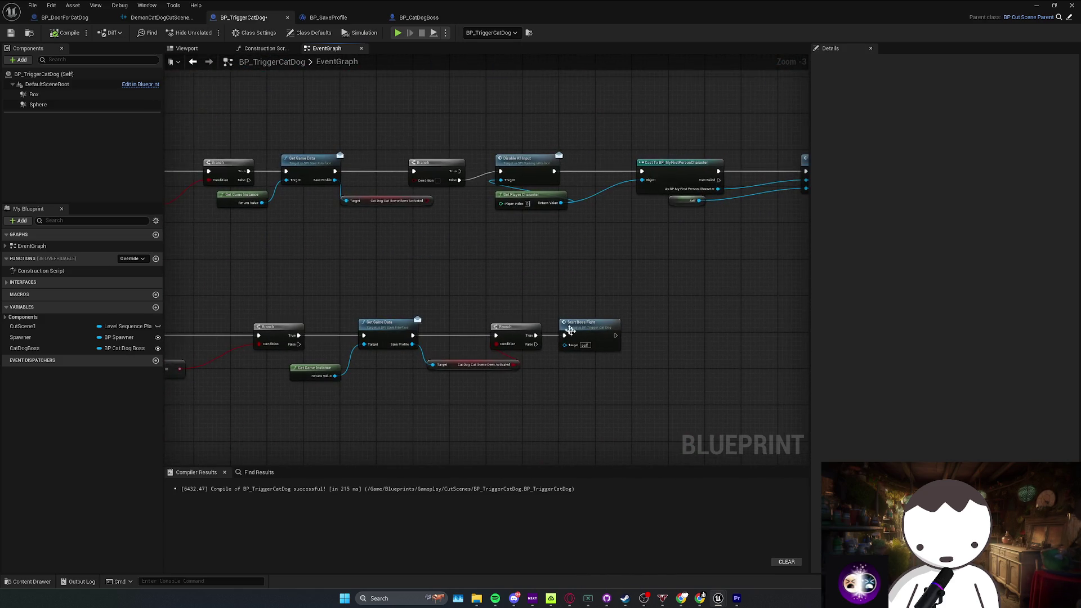
pyautogui.doubleClick(570, 330)
pyautogui.moveTo(256, 300)
pyautogui.mouseDown()
pyautogui.moveTo(411, 306)
pyautogui.moveTo(388, 296)
pyautogui.mouseUp()
pyautogui.write('is a')
pyautogui.press('Escape')
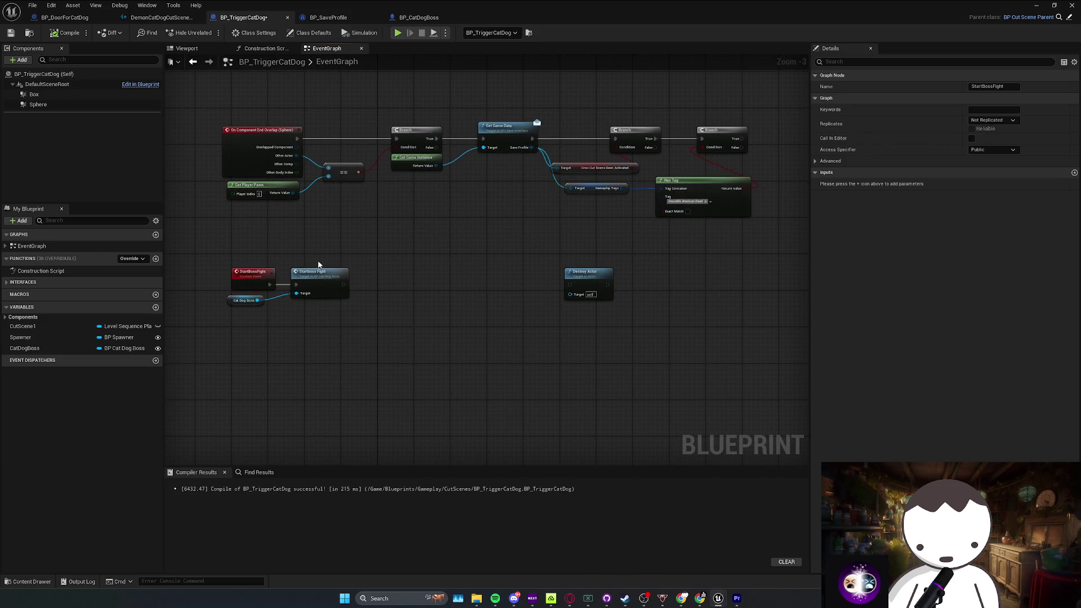
pyautogui.doubleClick(319, 276)
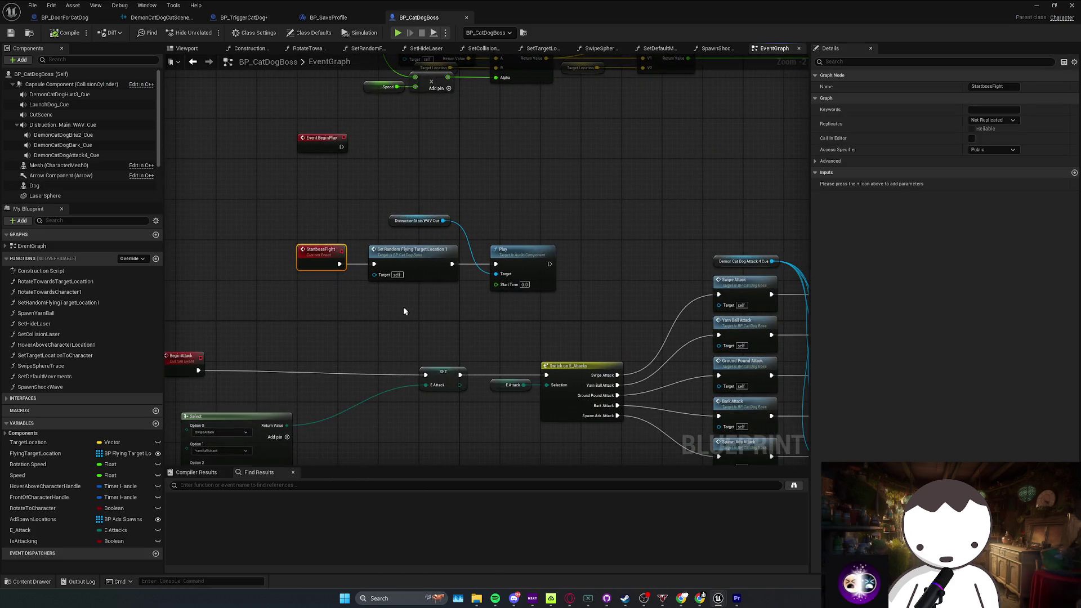
pyautogui.moveTo(404, 311); pyautogui.dragTo(560, 214)
pyautogui.moveTo(416, 256); pyautogui.dragTo(493, 256)
# Step: Insert a Set IsAttacking node, ticked true, after StartBossFight and save the Blueprint
pyautogui.moveTo(24, 541)
pyautogui.mouseDown()
pyautogui.moveTo(372, 287)
pyautogui.moveTo(340, 267)
pyautogui.moveTo(370, 263)
pyautogui.mouseUp()
pyautogui.click(388, 301)
pyautogui.click(399, 274)
pyautogui.click(483, 309)
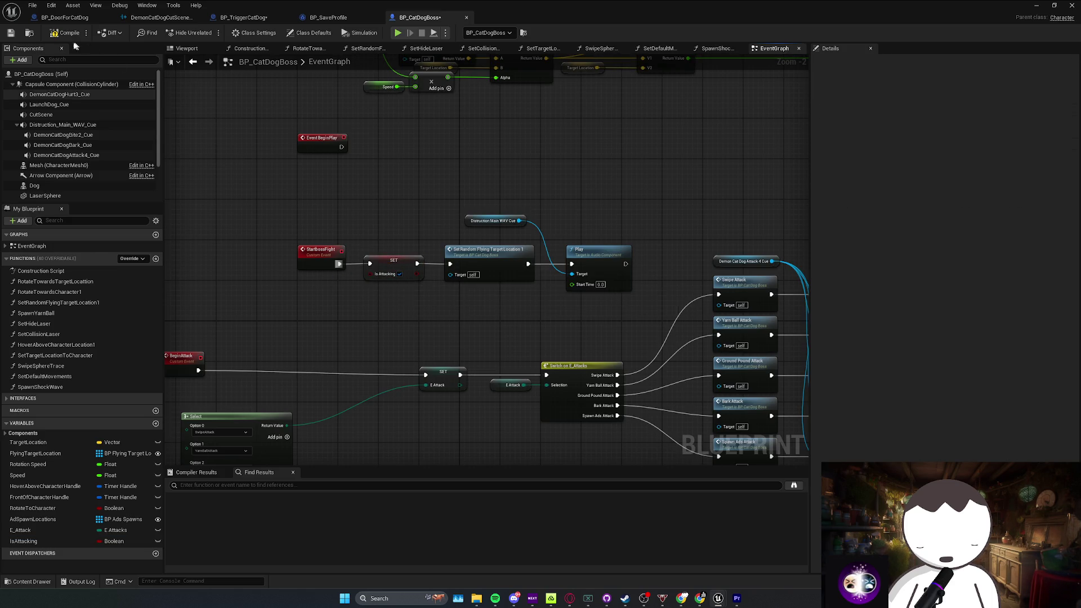
pyautogui.hotkey('ctrl', 's')
pyautogui.click(1043, 8)
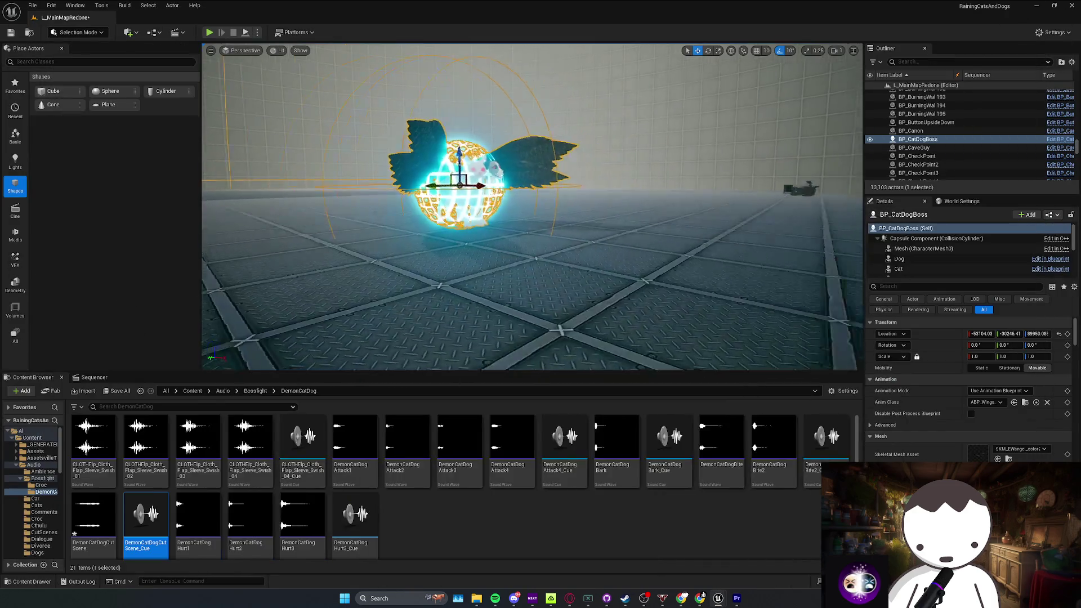
# Step: Save L_MainMapRedone and check the BP_CatDogBoss Blueprint's viewport
pyautogui.scroll(-5, 532, 209)
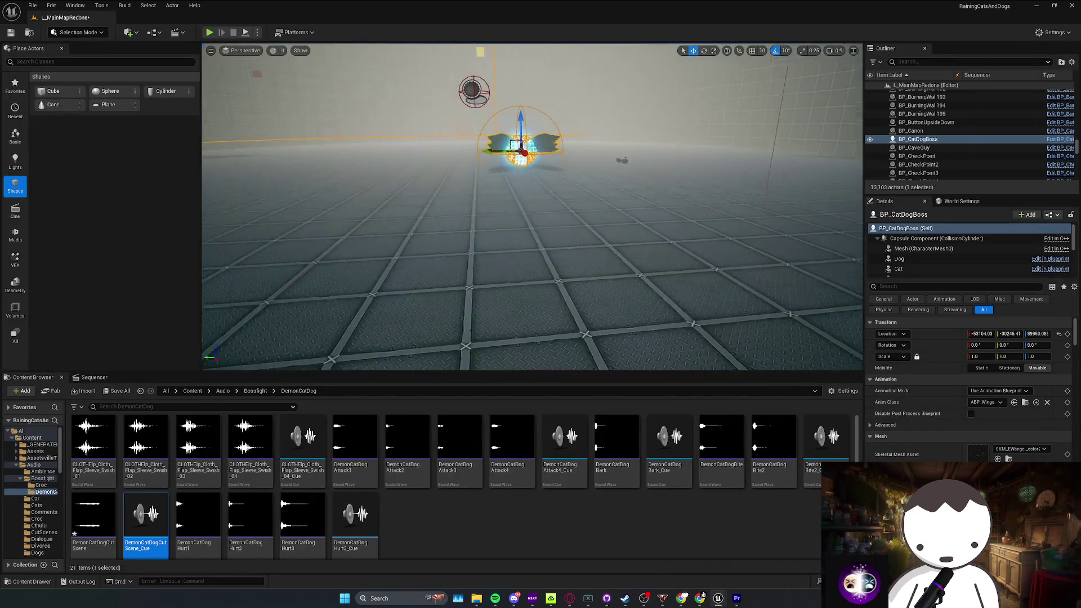
pyautogui.press('Escape')
pyautogui.hotkey('ctrl', 's')
pyautogui.moveTo(718, 598)
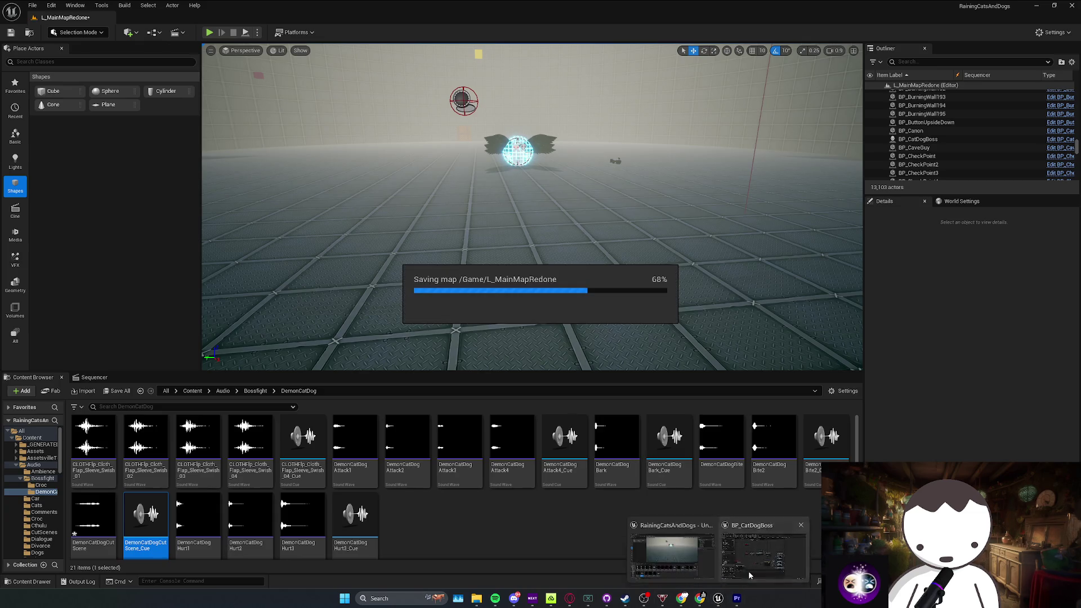
pyautogui.click(763, 555)
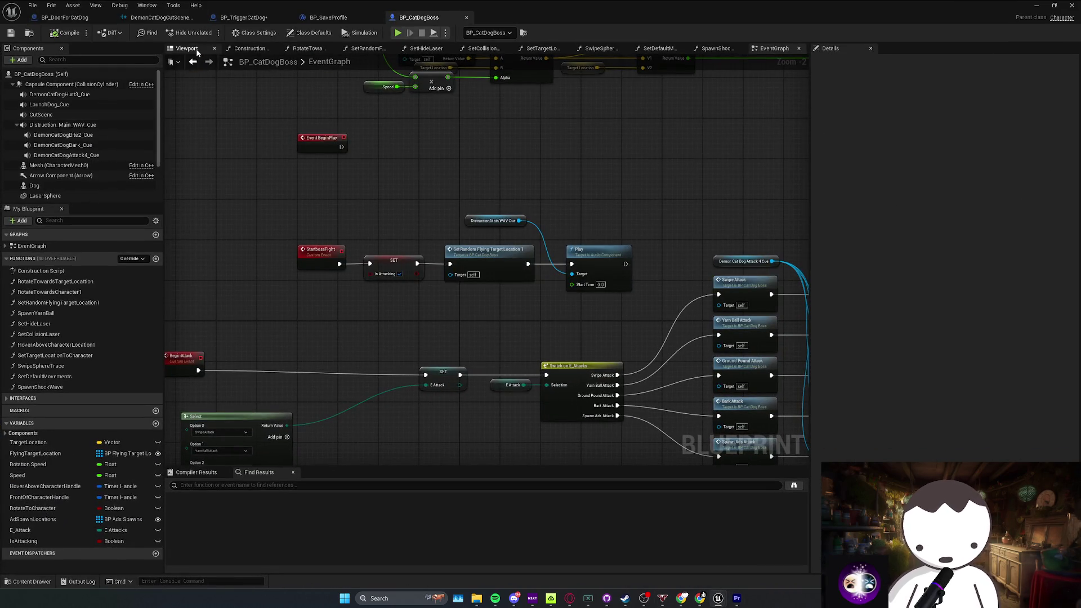
pyautogui.click(187, 48)
pyautogui.hotkey('alt', 'Tab')
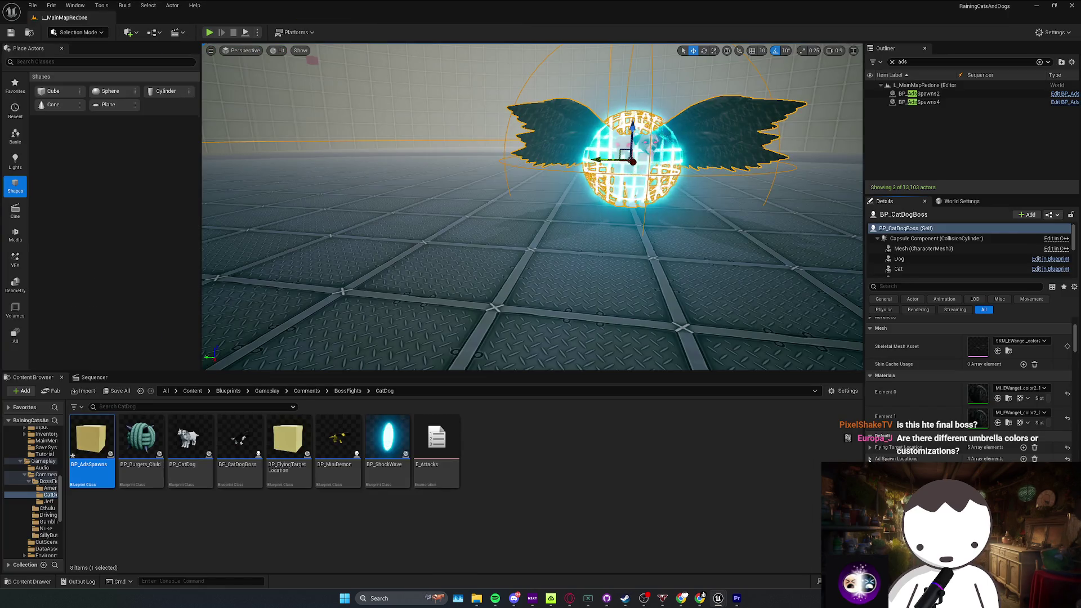
# Step: Duplicate the BP_AdsSpawns actors, focus on BP_CatDogBoss, and save the map
pyautogui.doubleClick(919, 102)
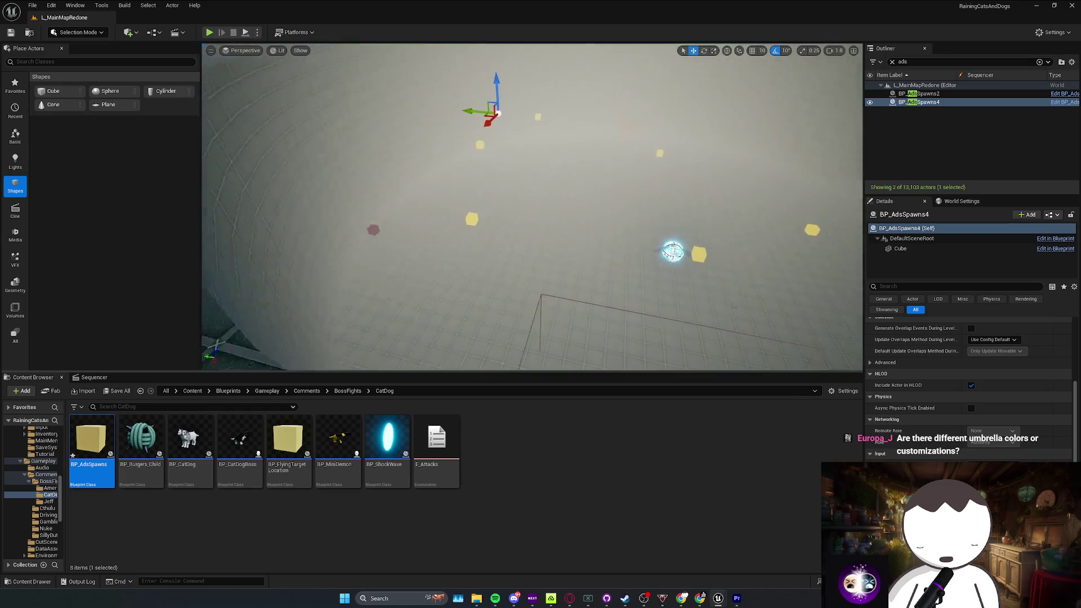
pyautogui.hotkey('ctrl', 'd')
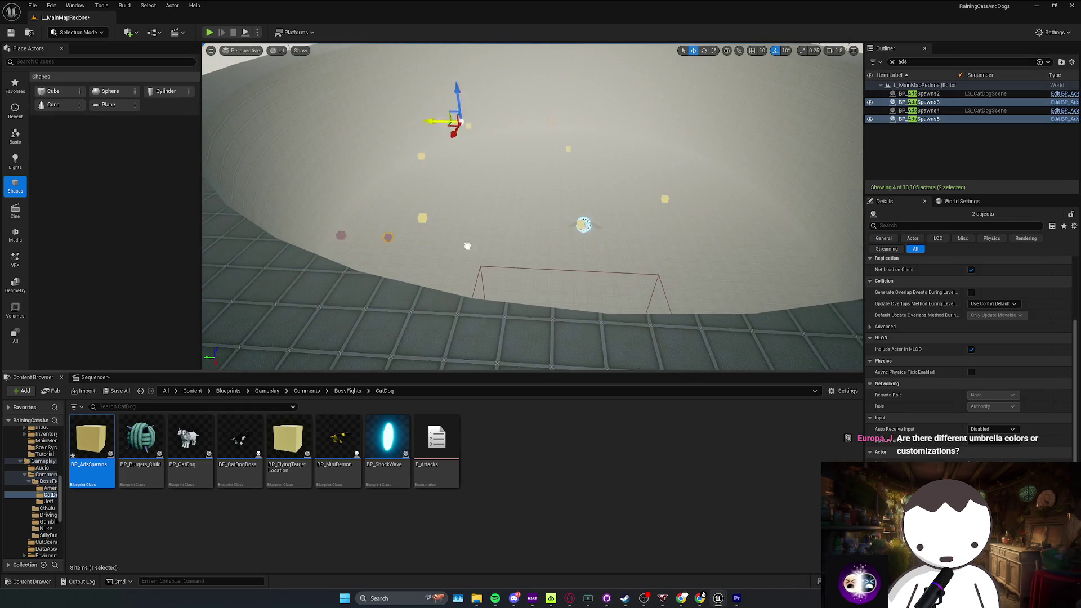
pyautogui.click(572, 228)
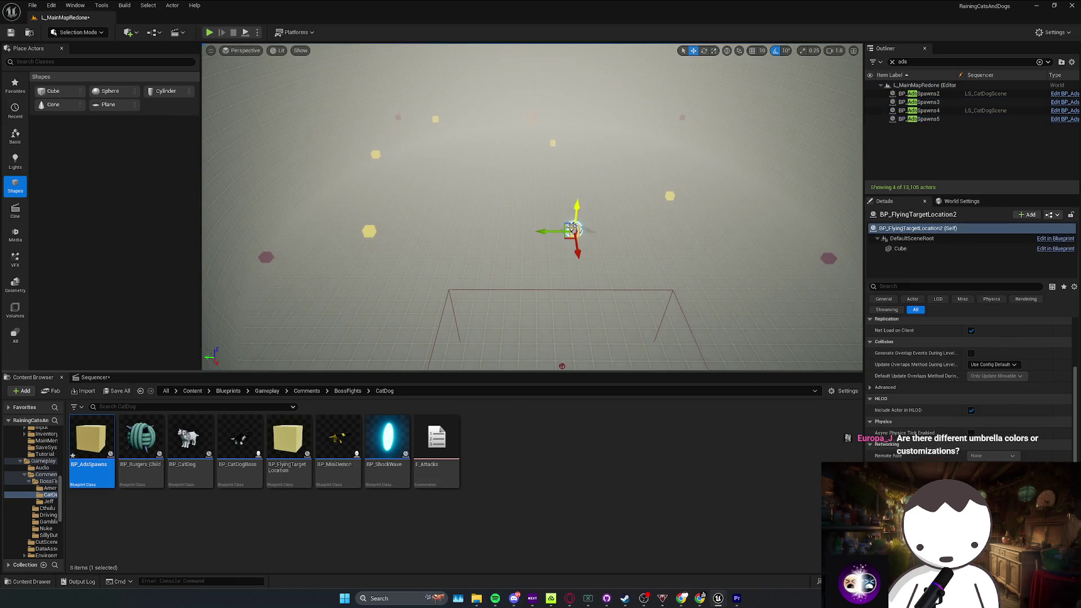
pyautogui.press('f')
pyautogui.hotkey('ctrl', 's')
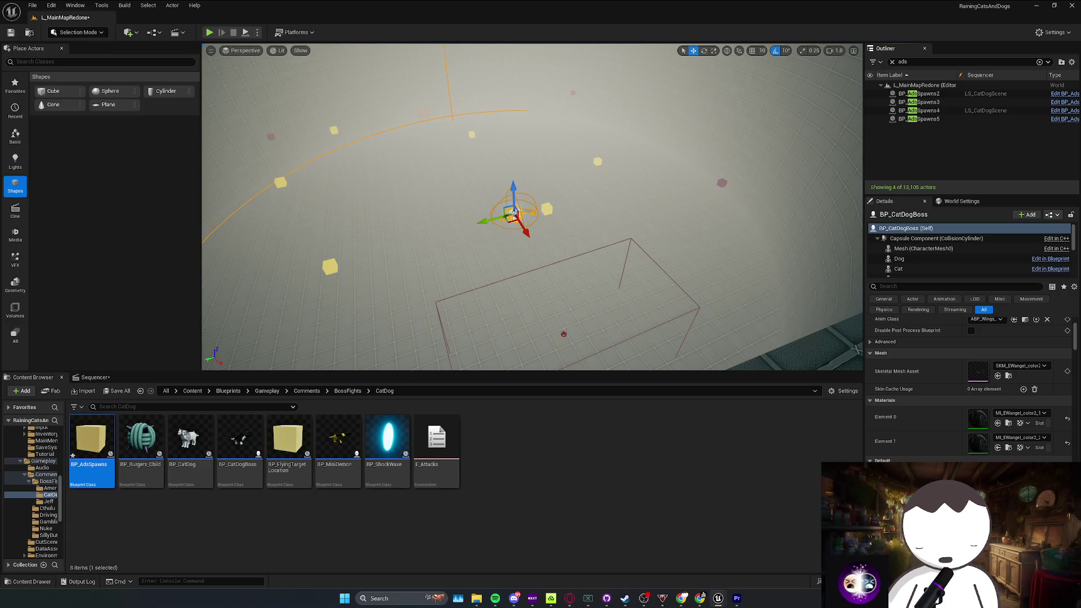
# Step: Fly the camera around the boss and down to the arena floor
pyautogui.moveTo(512, 213)
pyautogui.mouseDown()
pyautogui.moveTo(719, 180)
pyautogui.moveTo(840, 277)
pyautogui.mouseUp()
pyautogui.moveTo(513, 213)
pyautogui.mouseDown()
pyautogui.moveTo(642, 137)
pyautogui.moveTo(580, 96)
pyautogui.mouseUp()
pyautogui.moveTo(594, 231)
pyautogui.mouseDown()
pyautogui.moveTo(453, 183)
pyautogui.moveTo(403, 134)
pyautogui.mouseUp()
pyautogui.moveTo(593, 231)
pyautogui.mouseDown()
pyautogui.moveTo(350, 338)
pyautogui.moveTo(299, 282)
pyautogui.moveTo(377, 243)
pyautogui.mouseUp()
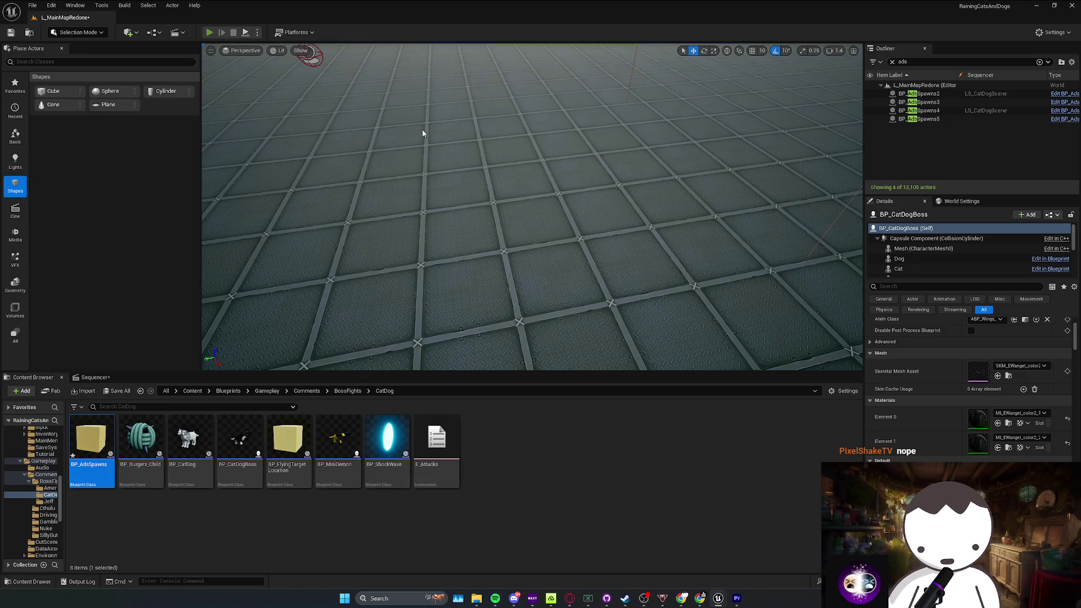
# Step: Playtest the level, watching the boss fly and launch yarn balls, then stop
pyautogui.hotkey('alt', 'p')
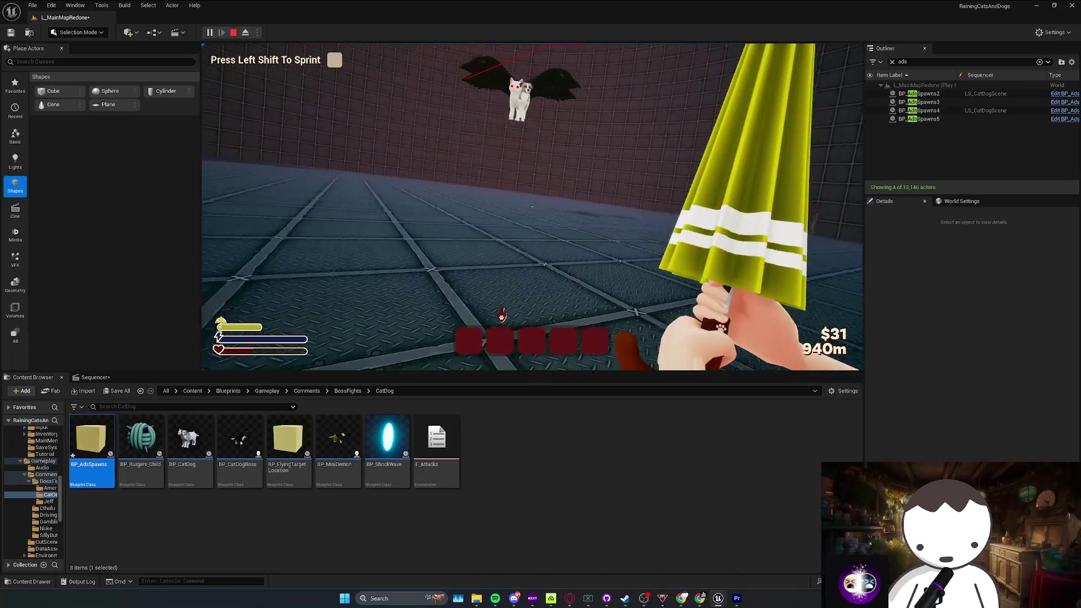
pyautogui.press('Escape')
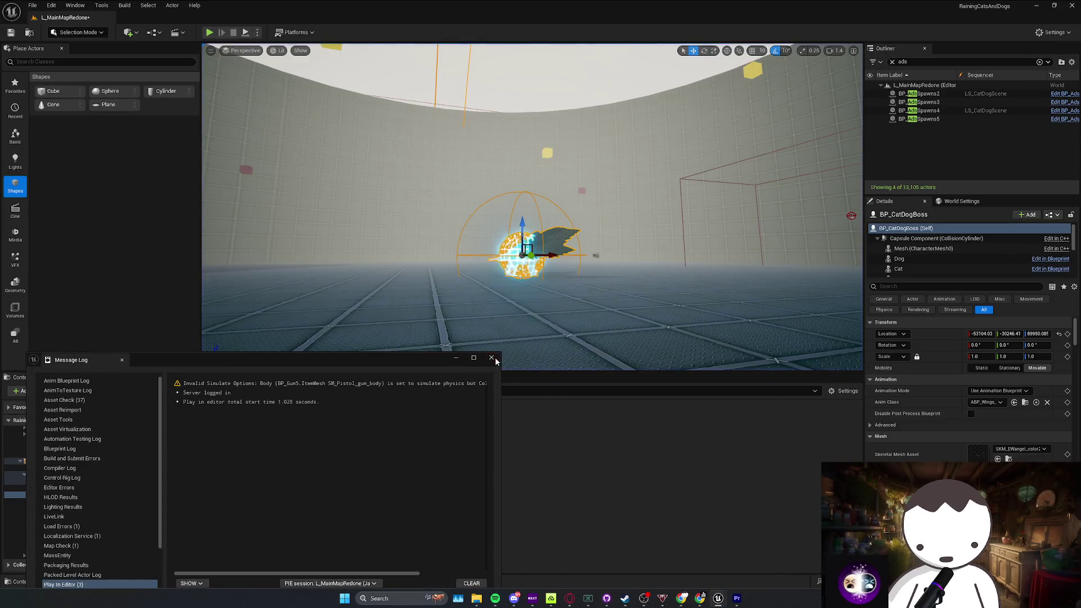
# Step: Fly the viewport past the arena wall to an overview, then toward the lava floor
pyautogui.moveTo(555, 312); pyautogui.dragTo(620, 270)
pyautogui.moveTo(532, 209)
pyautogui.mouseDown()
pyautogui.moveTo(569, 186)
pyautogui.moveTo(586, 200)
pyautogui.moveTo(600, 194)
pyautogui.moveTo(583, 206)
pyautogui.mouseUp()
pyautogui.moveTo(364, 133); pyautogui.dragTo(364, 134)
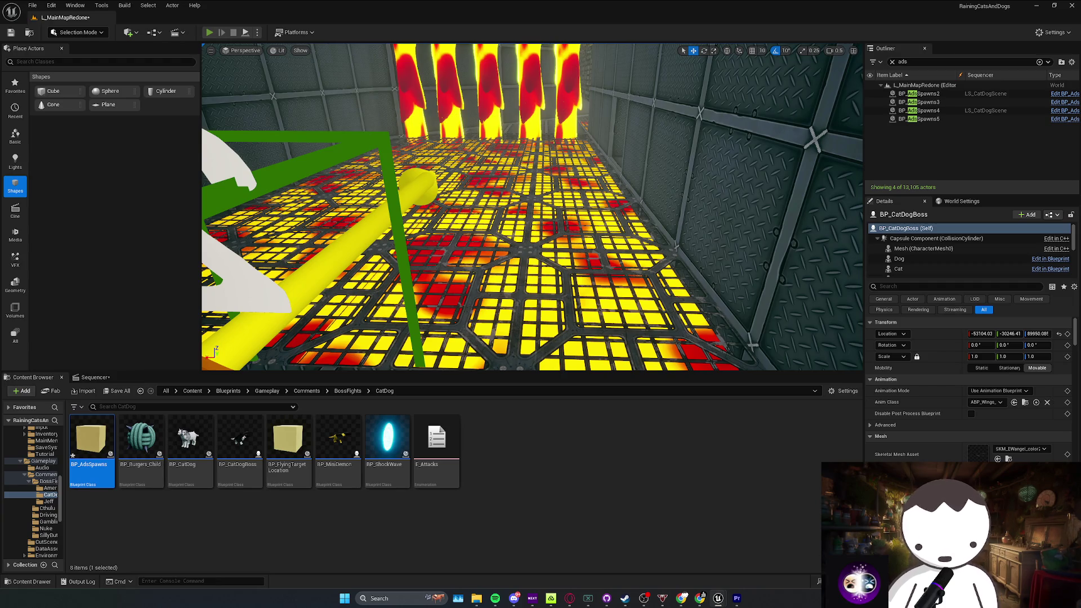
# Step: Playtest again, walking forward into the lava, then stop and view the lava-pillar wall
pyautogui.hotkey('alt', 'p')
pyautogui.press('w')
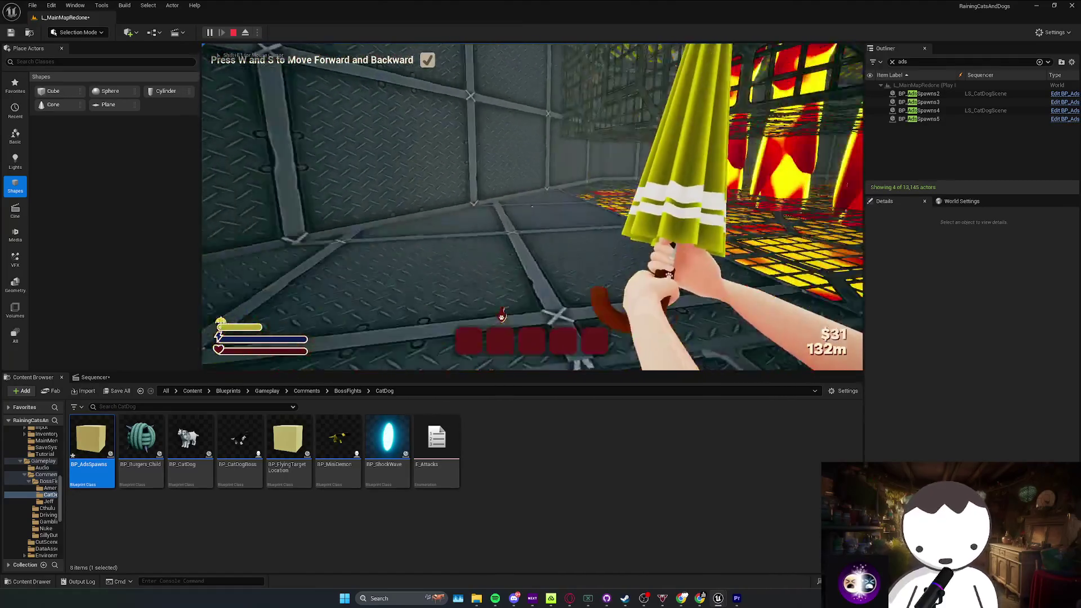
pyautogui.press('w')
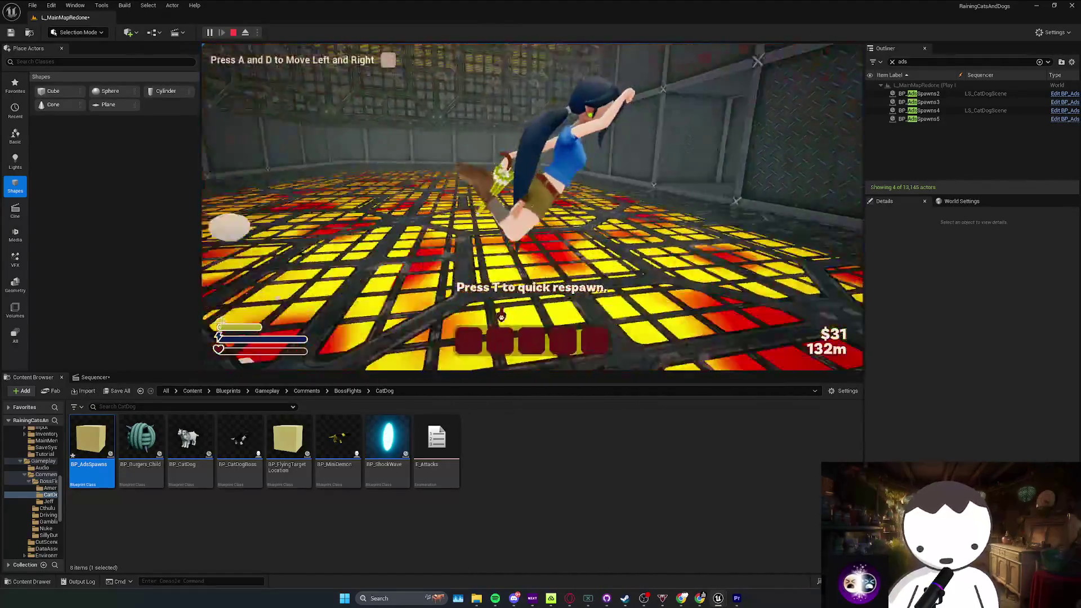
pyautogui.press('Escape')
pyautogui.moveTo(670, 251); pyautogui.dragTo(310, 90)
pyautogui.scroll(-3, 670, 251)
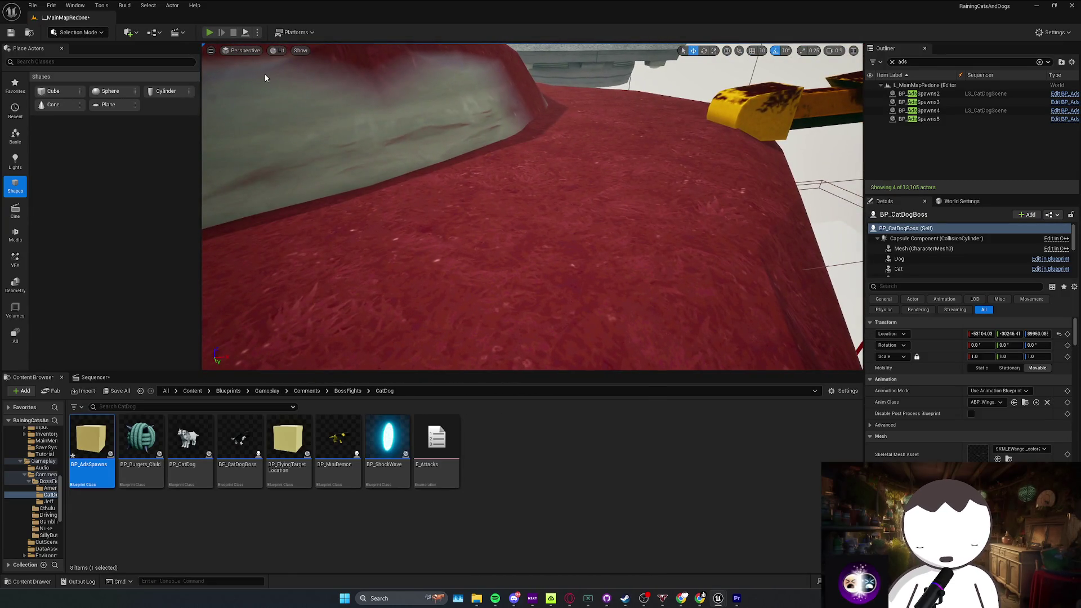
# Step: Playtest full-screen through the cutscene, completing the forward/backward and left/right movement prompts
pyautogui.hotkey('alt', 'p')
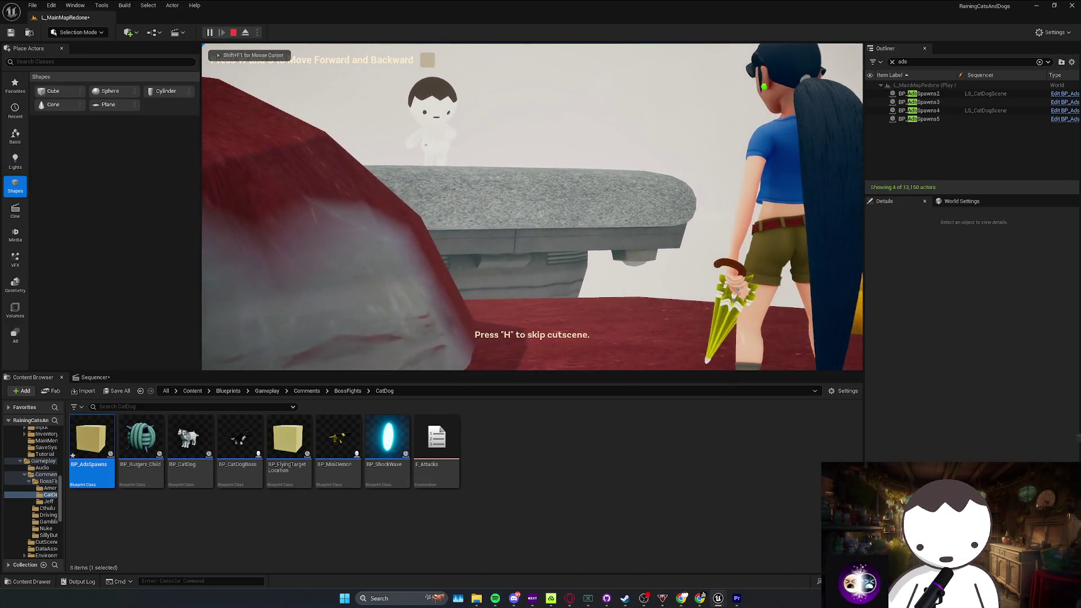
pyautogui.press('F11')
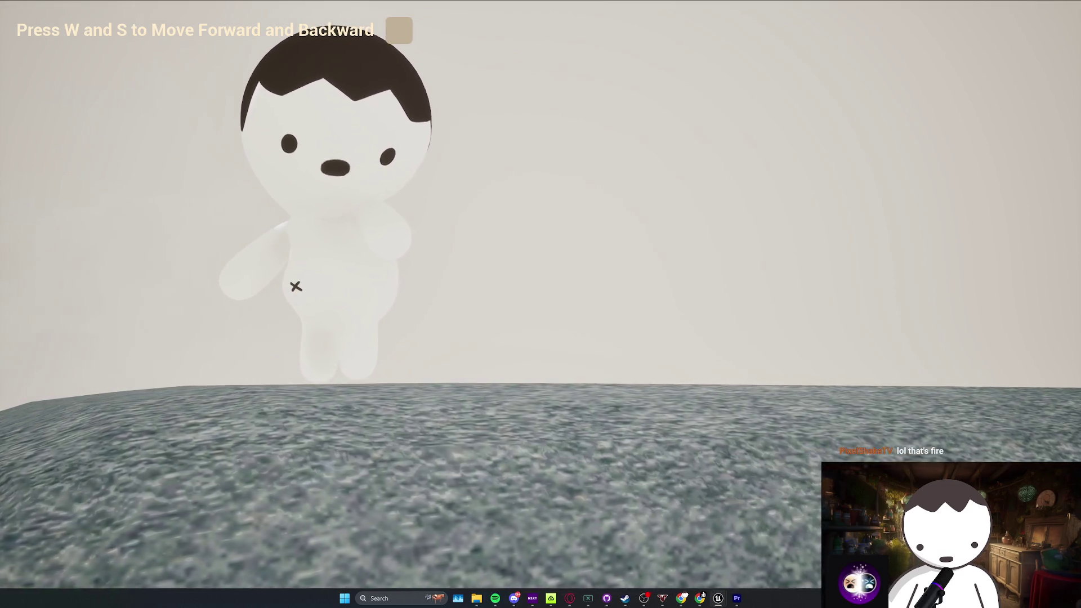
pyautogui.press('s')
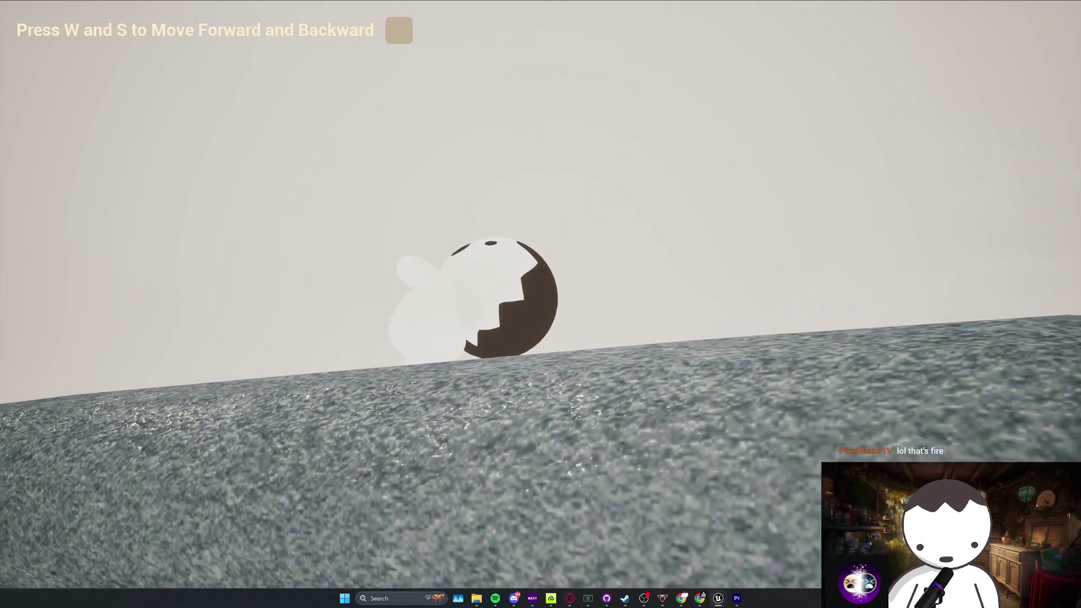
pyautogui.press('w')
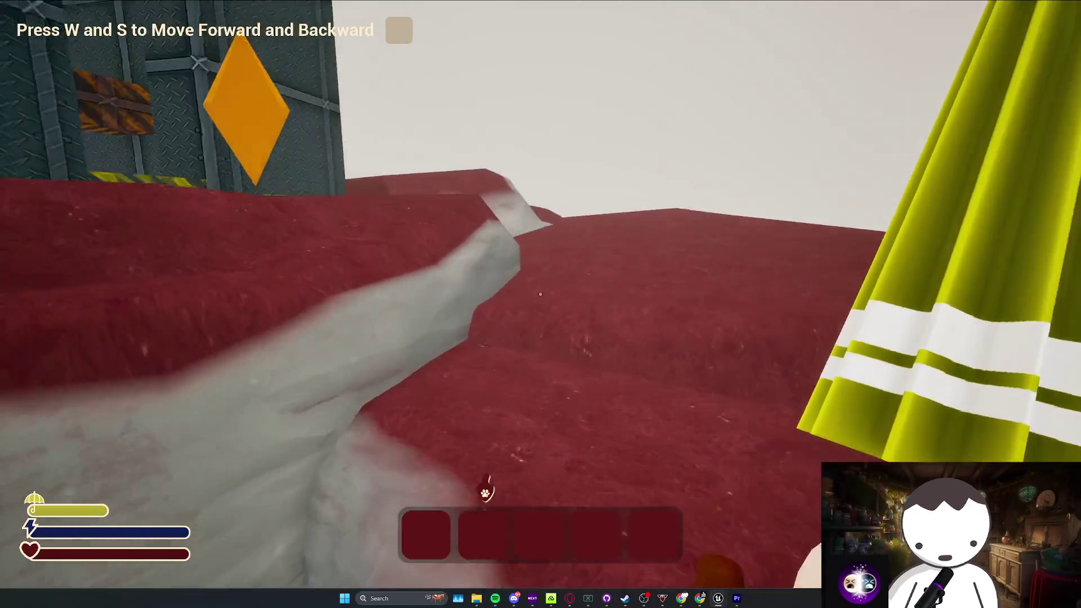
pyautogui.press('w')
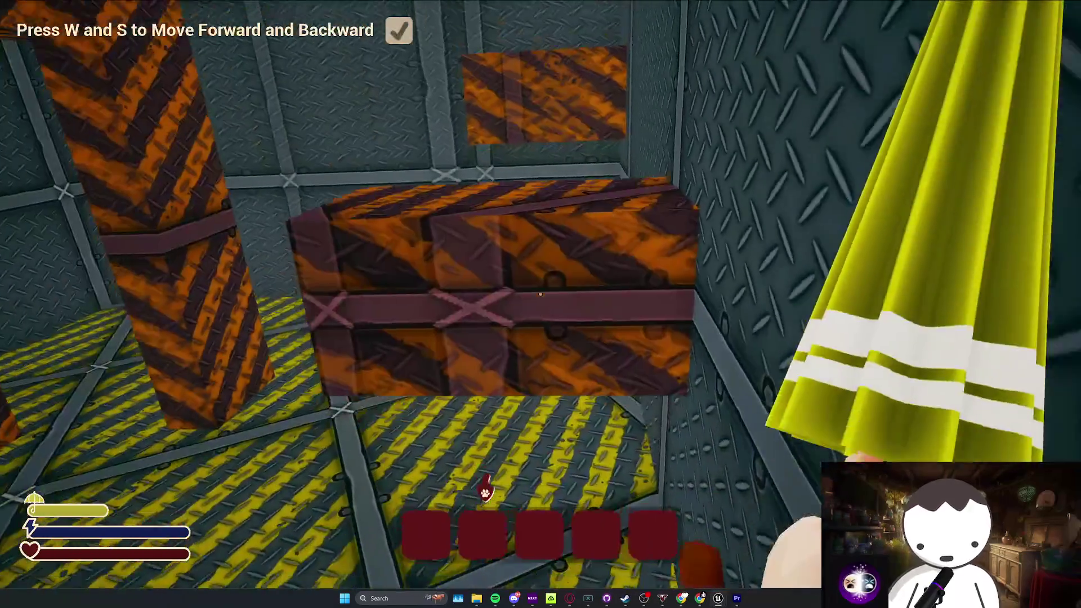
pyautogui.press('w')
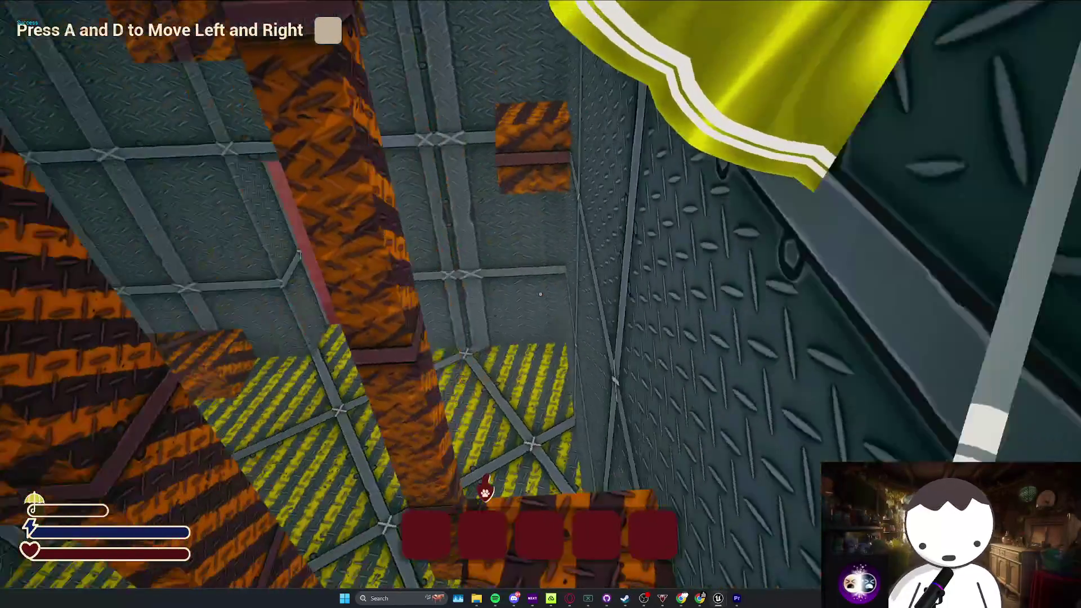
pyautogui.press('d')
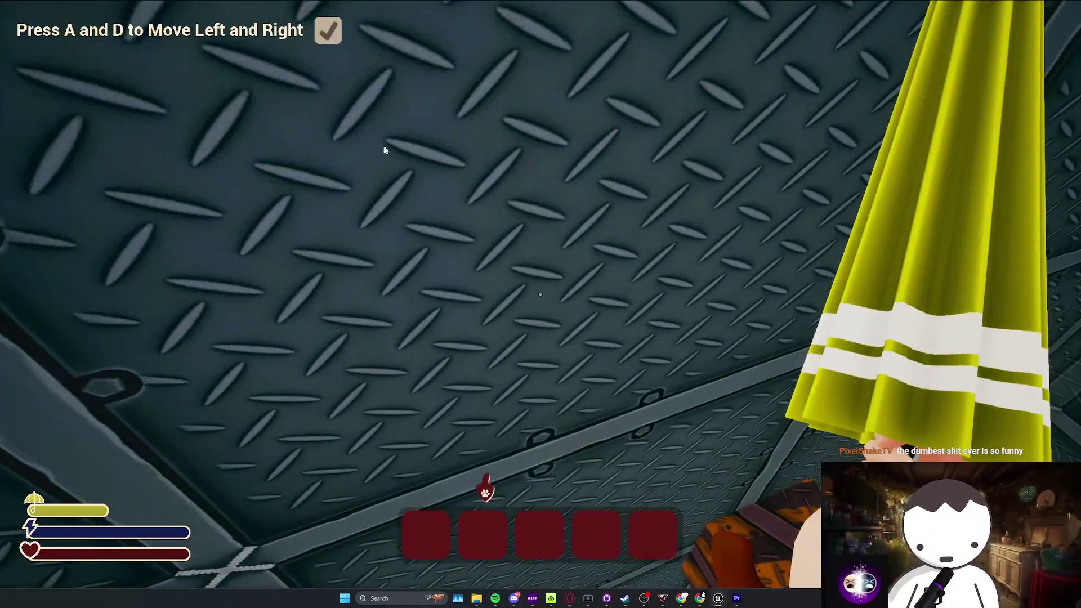
pyautogui.press('Escape')
# Step: Restore the editor layout, frame BP_CatDogBoss, and start a playtest in the boss arena
pyautogui.press('F11')
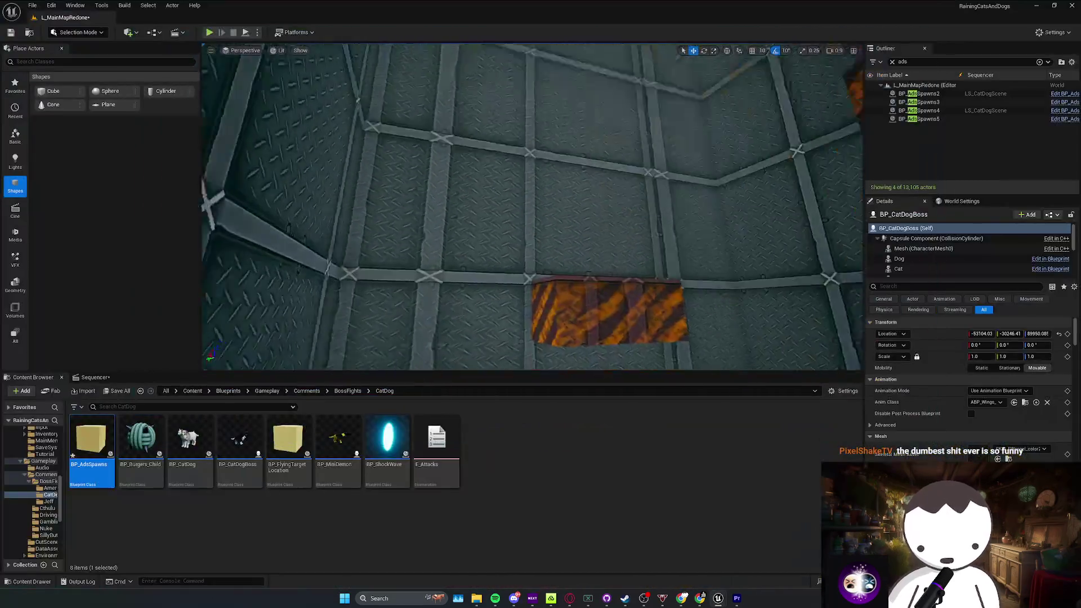
pyautogui.press('f')
pyautogui.scroll(1, 532, 207)
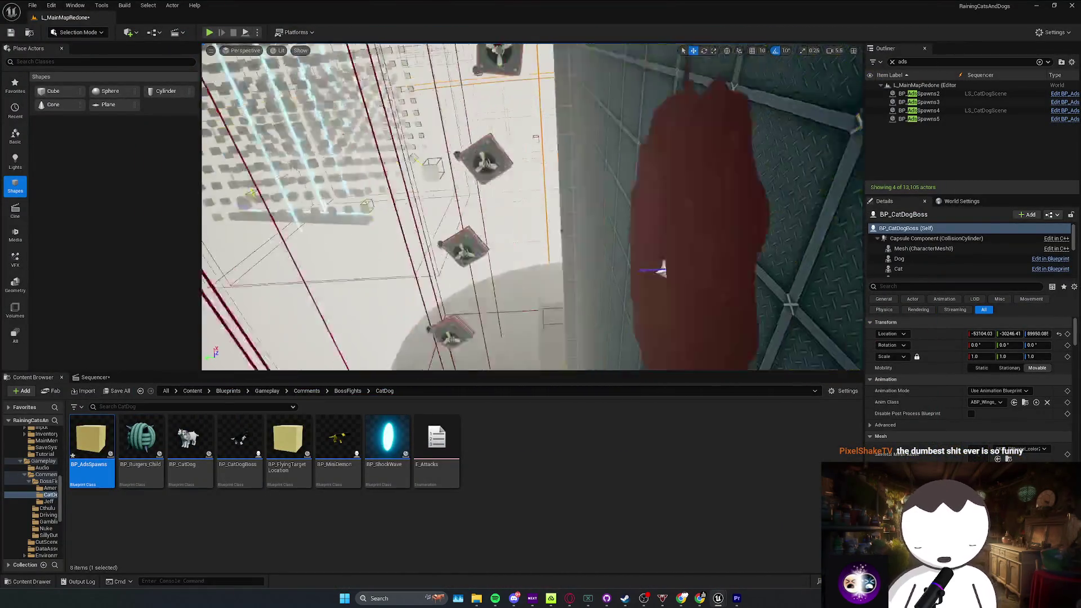
pyautogui.scroll(-1, 533, 207)
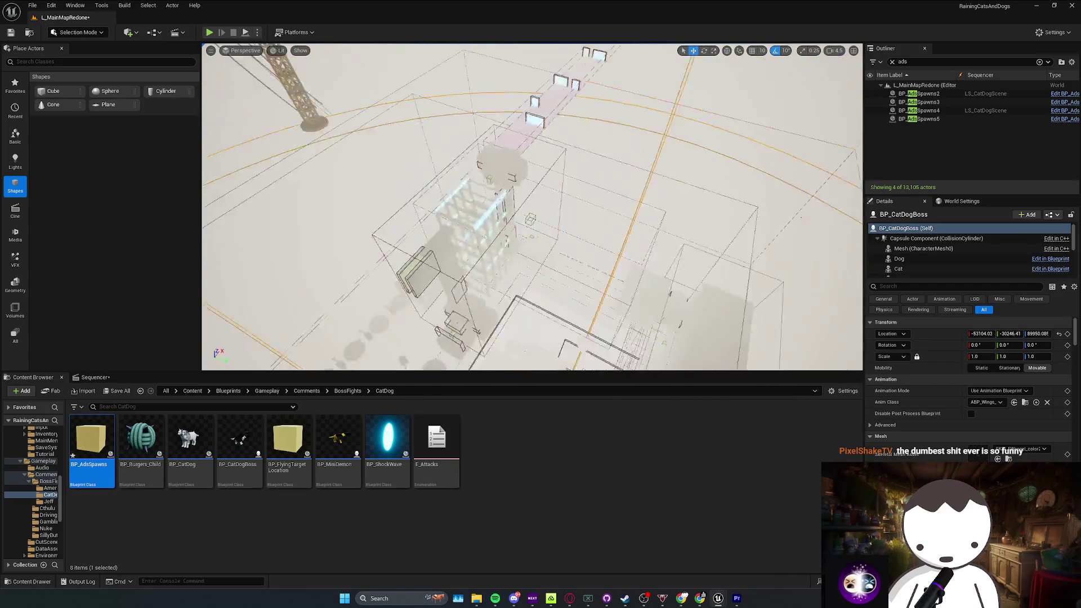
pyautogui.scroll(-1, 440, 272)
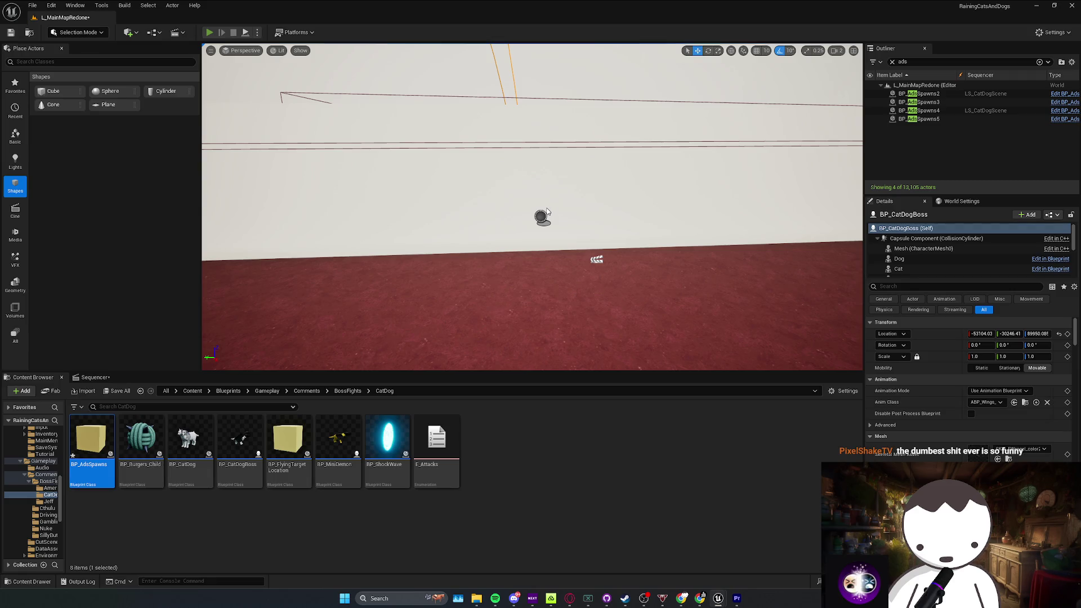
pyautogui.hotkey('alt', 'p')
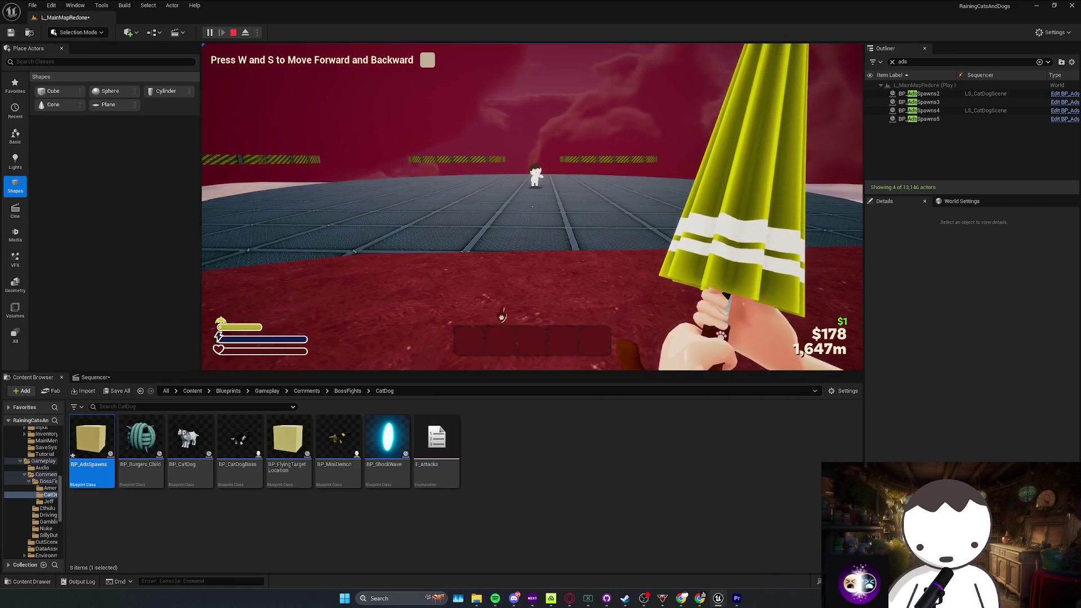
# Step: Fight the Cat Dog boss by walking, strafing, crouching and sprinting, then stop the playtest
pyautogui.press('w')
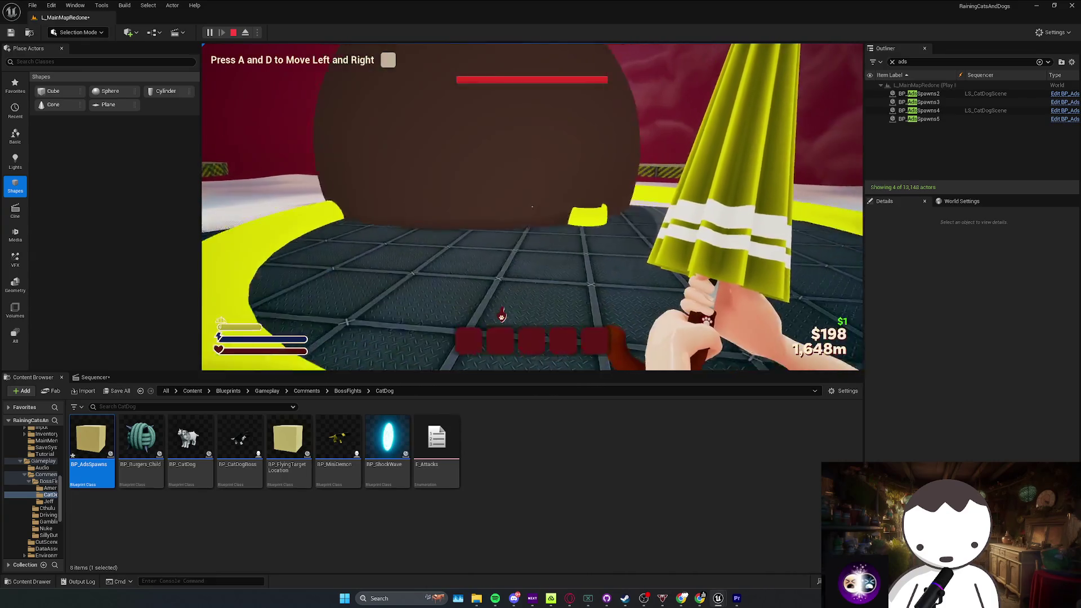
pyautogui.press('a')
pyautogui.press('d')
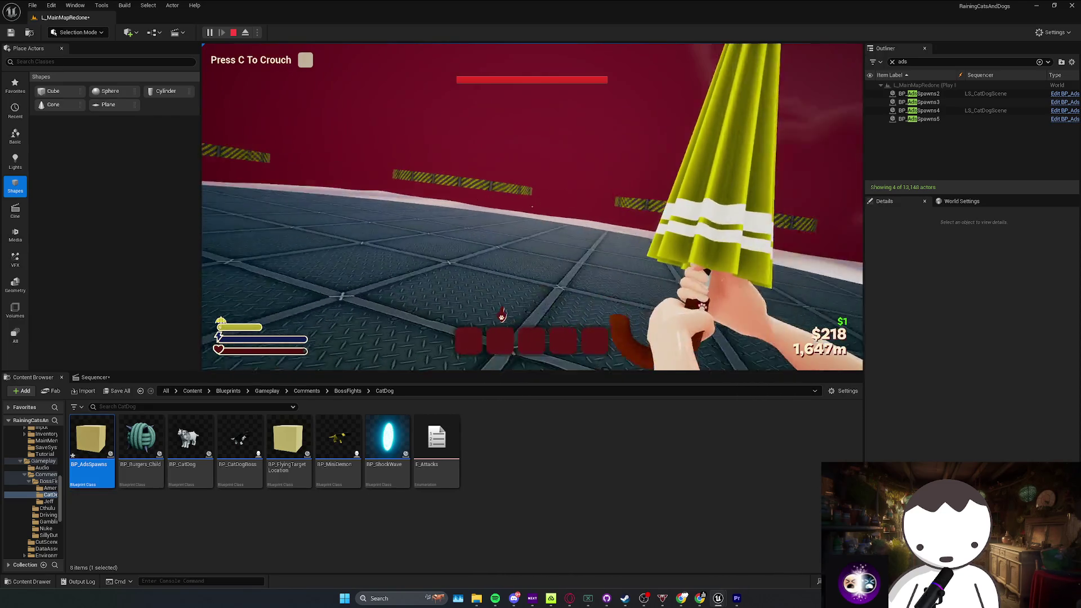
pyautogui.press('c')
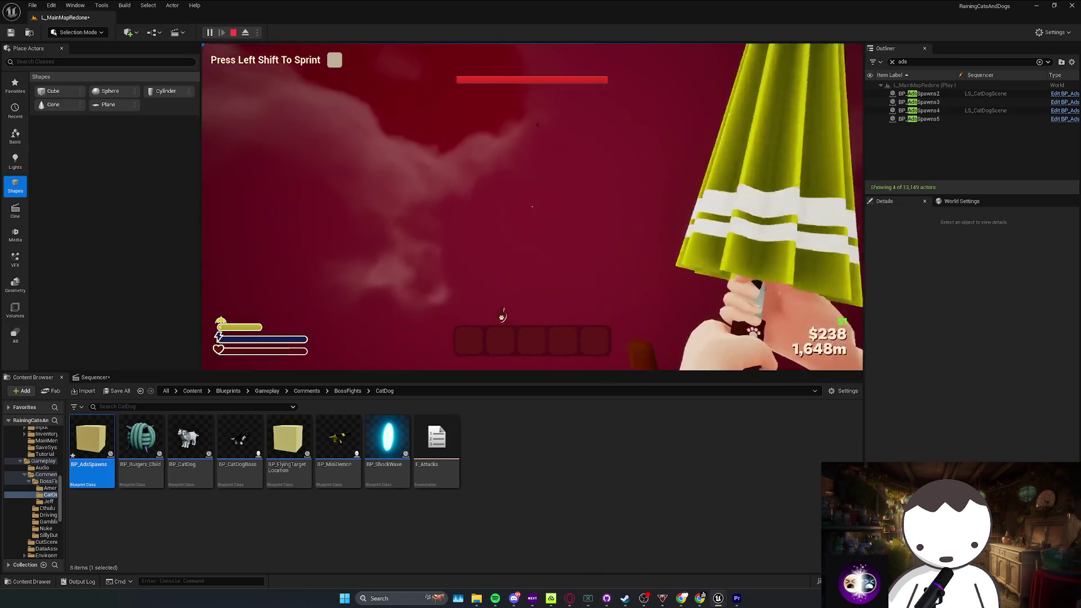
pyautogui.press('shift')
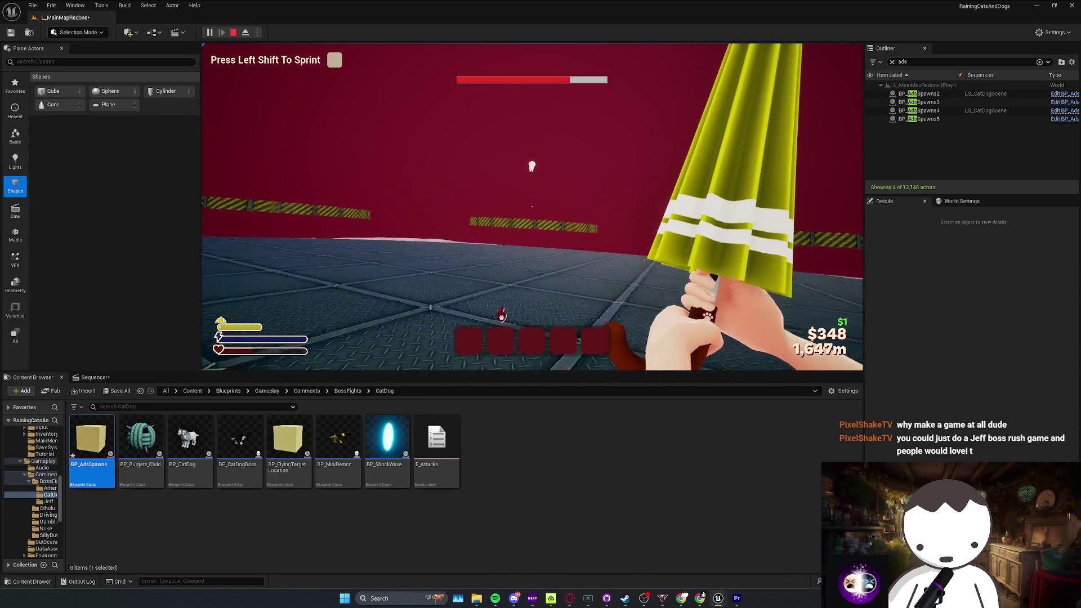
pyautogui.press('Escape')
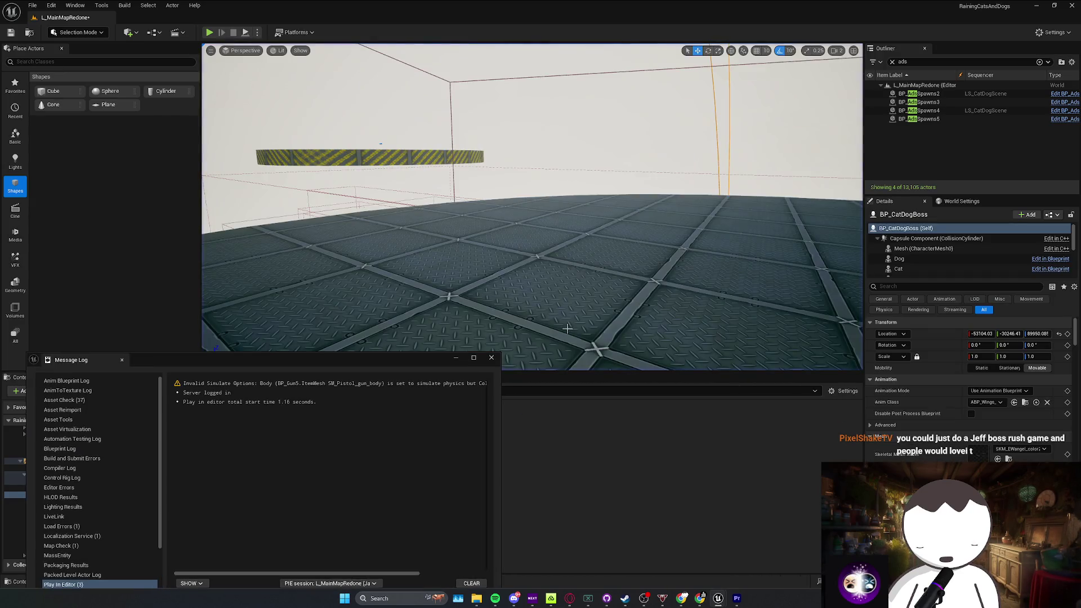
# Step: Fly the view down to the red ground, then back out over the level
pyautogui.moveTo(478, 338); pyautogui.dragTo(535, 253)
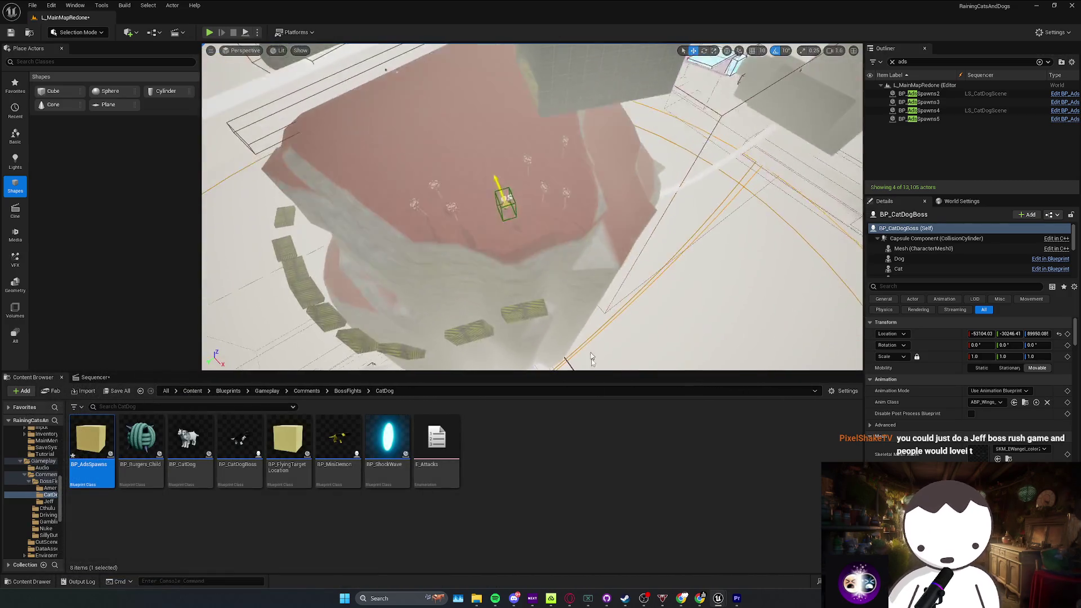
pyautogui.hotkey('alt', 'Tab')
pyautogui.hotkey('alt', 'Tab')
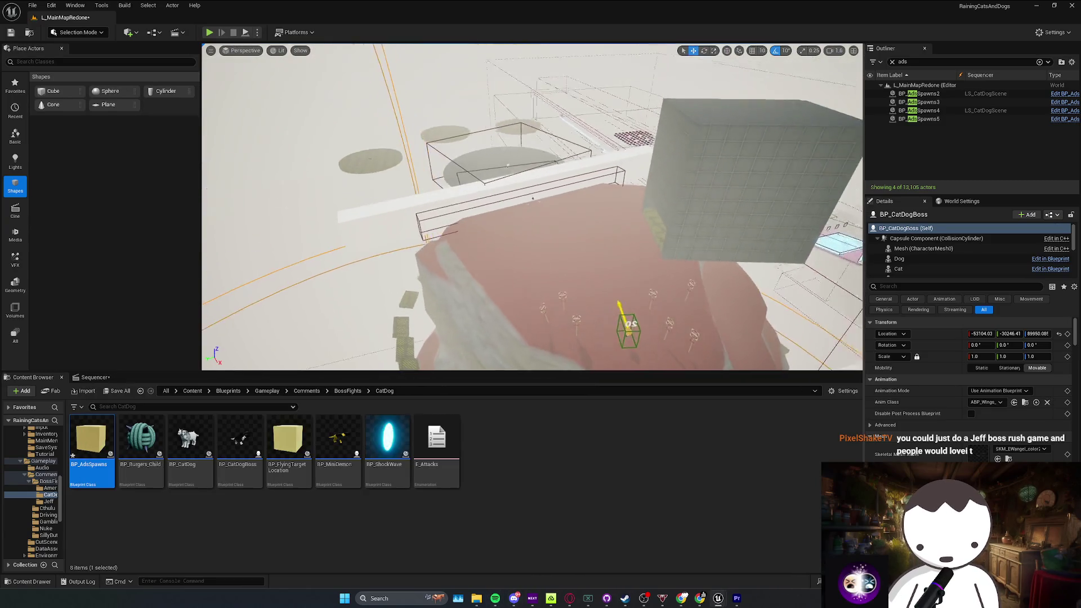
pyautogui.press('w')
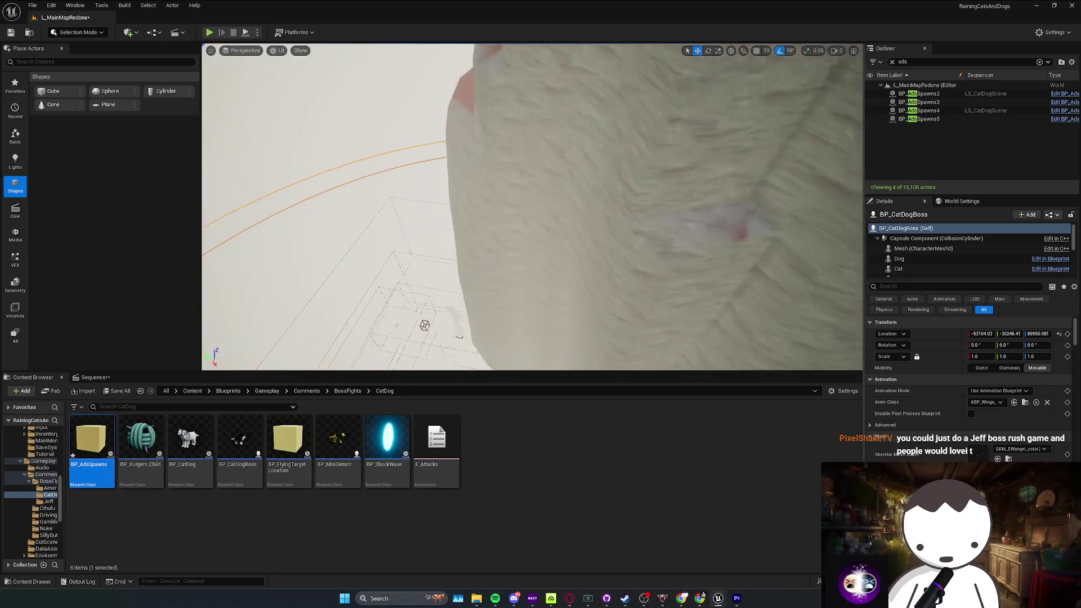
pyautogui.press('Escape')
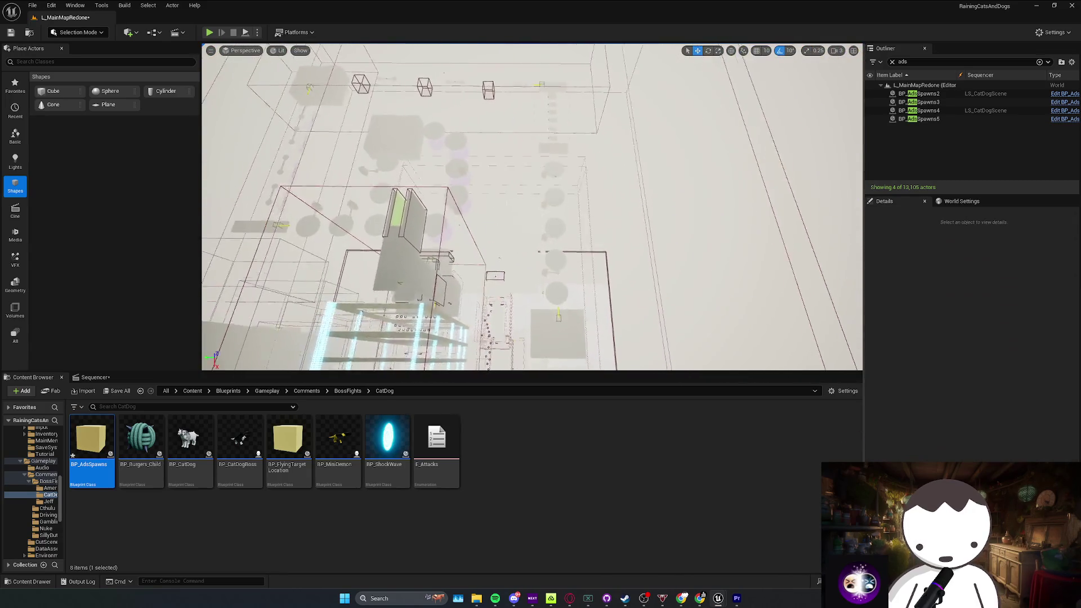
pyautogui.scroll(-2, 532, 207)
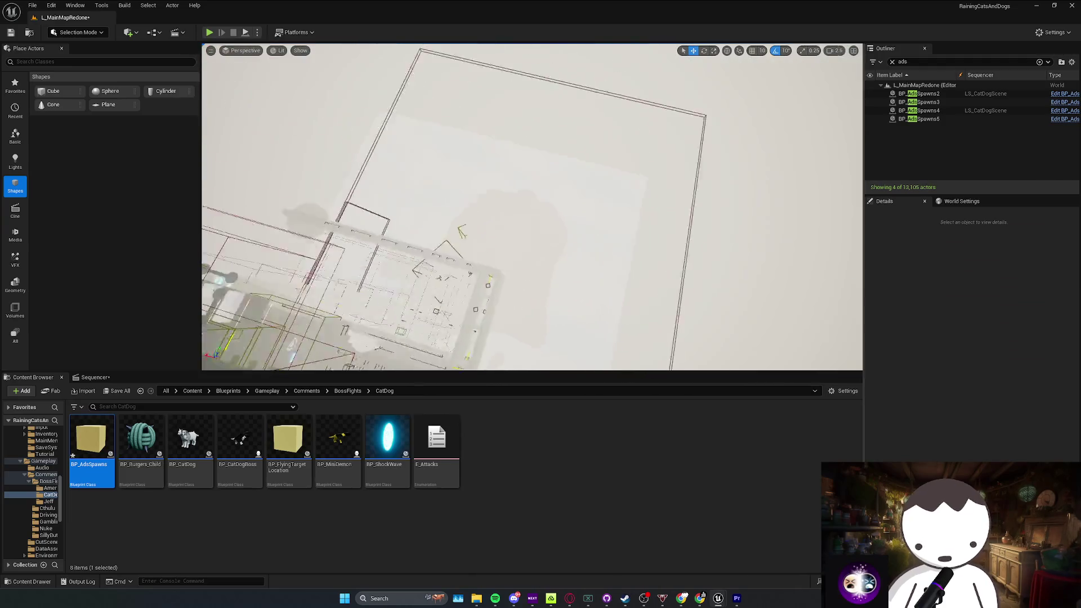
pyautogui.scroll(-2, 532, 207)
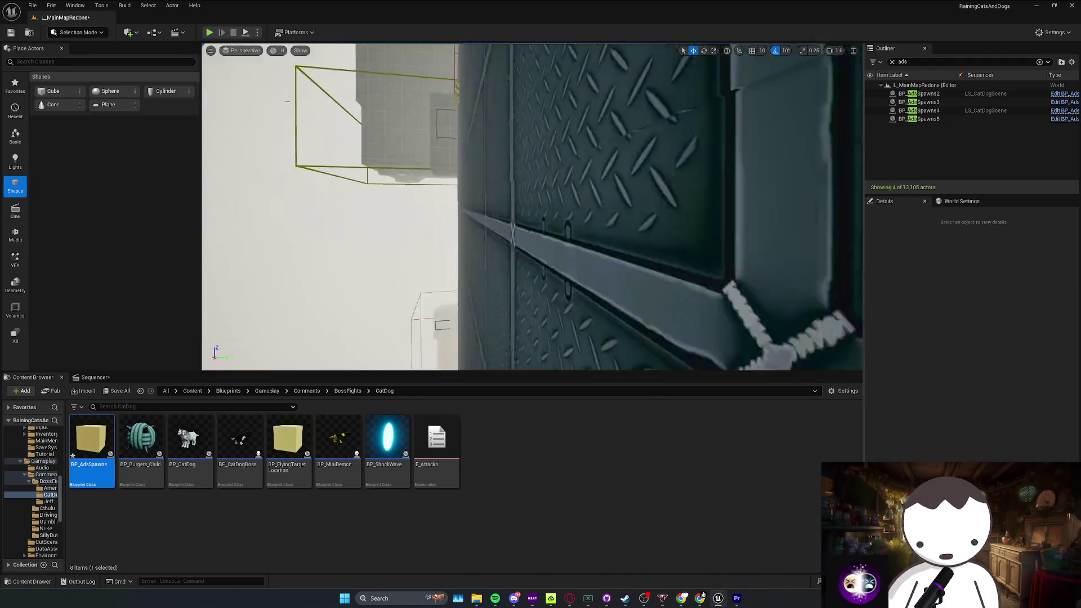
pyautogui.scroll(3, 532, 206)
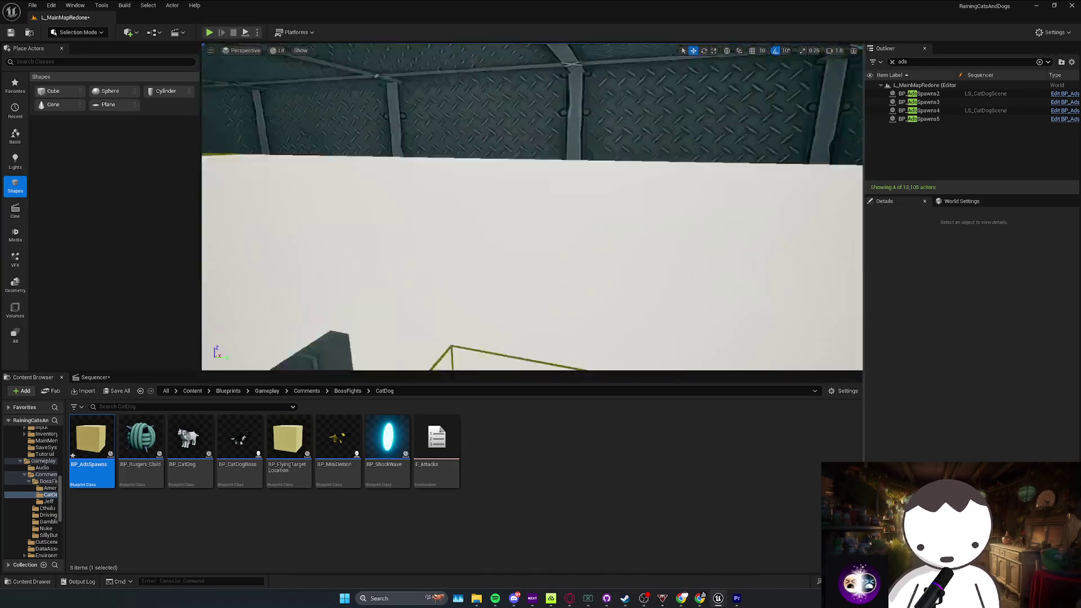
pyautogui.scroll(-1, 532, 207)
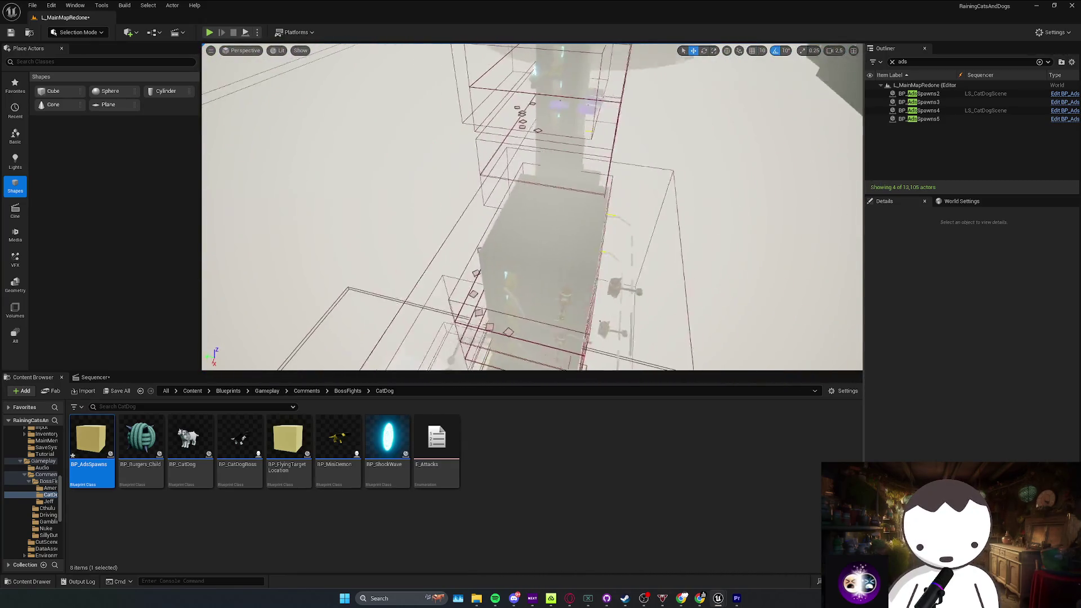
# Step: Look over the cylinder area, pit wall and tower, then save all modified packages
pyautogui.moveTo(532, 206); pyautogui.dragTo(532, 207)
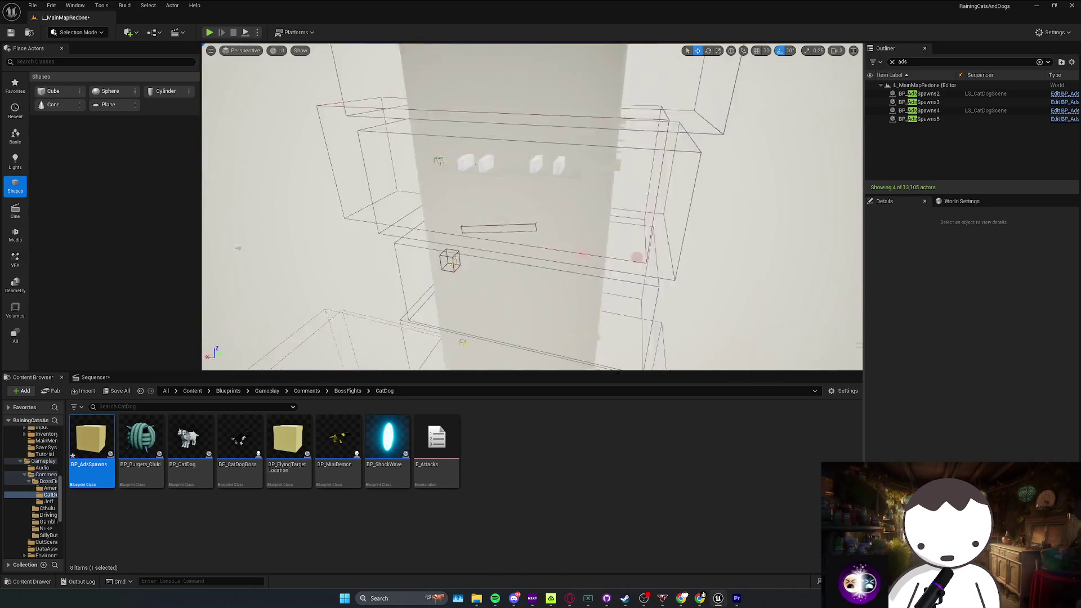
pyautogui.scroll(-1, 532, 207)
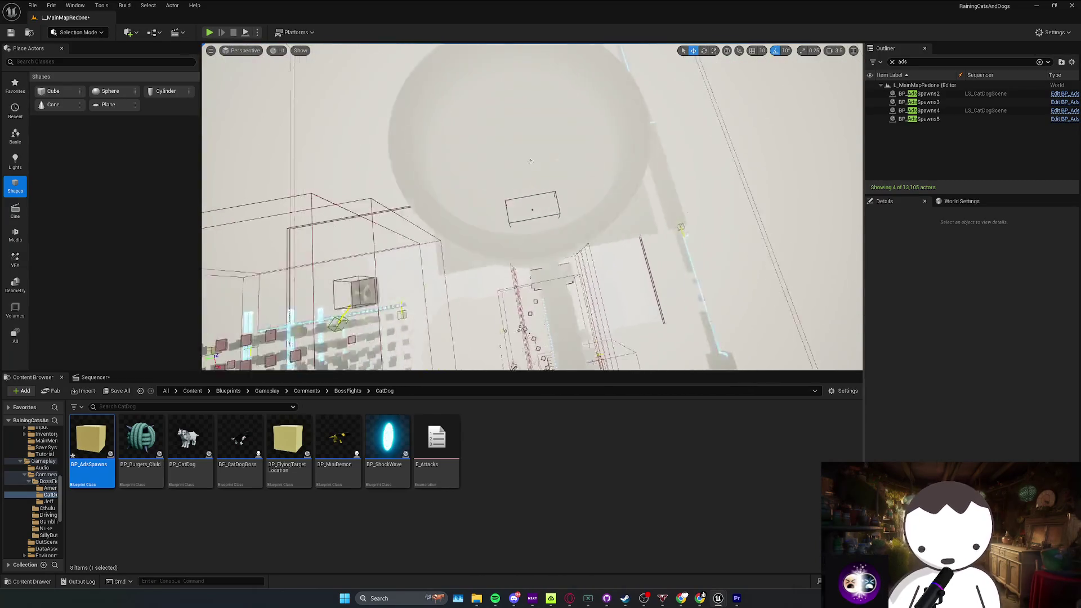
pyautogui.scroll(-1, 532, 207)
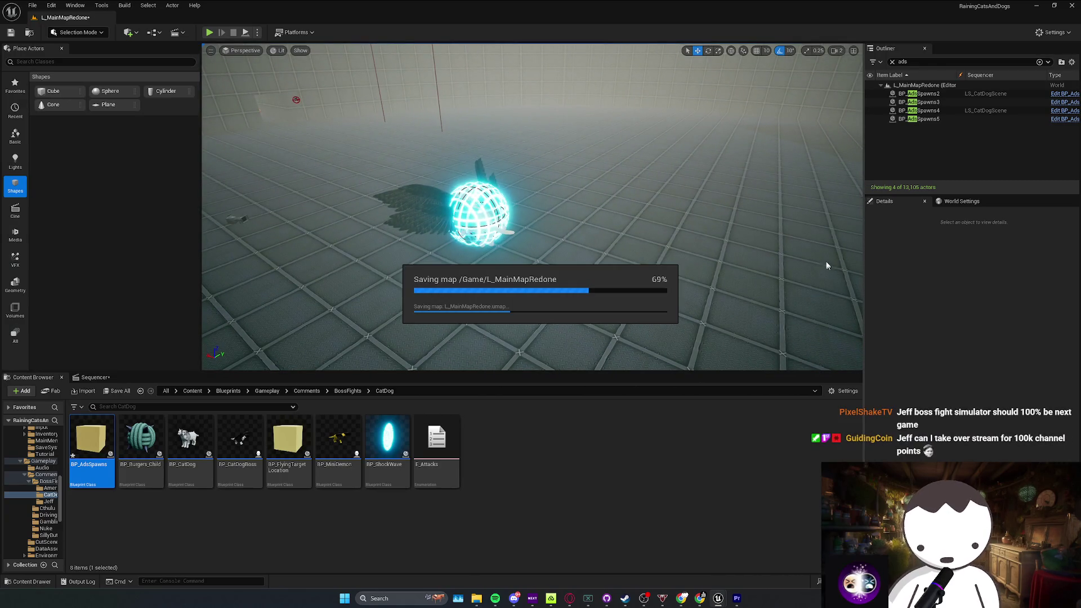
pyautogui.moveTo(823, 229); pyautogui.dragTo(824, 228)
pyautogui.scroll(1, 533, 207)
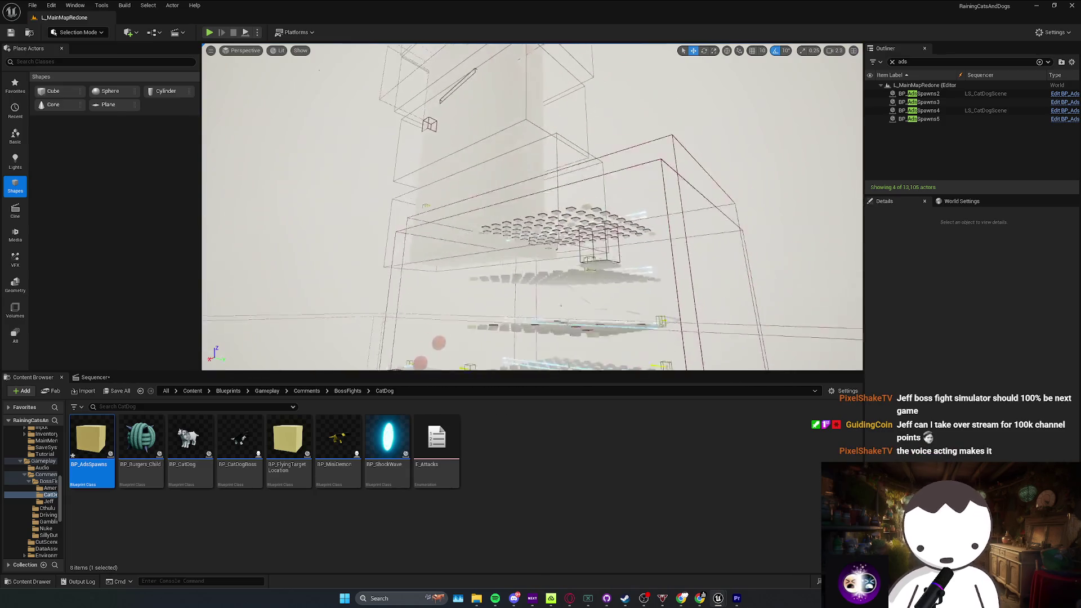
pyautogui.scroll(1, 532, 207)
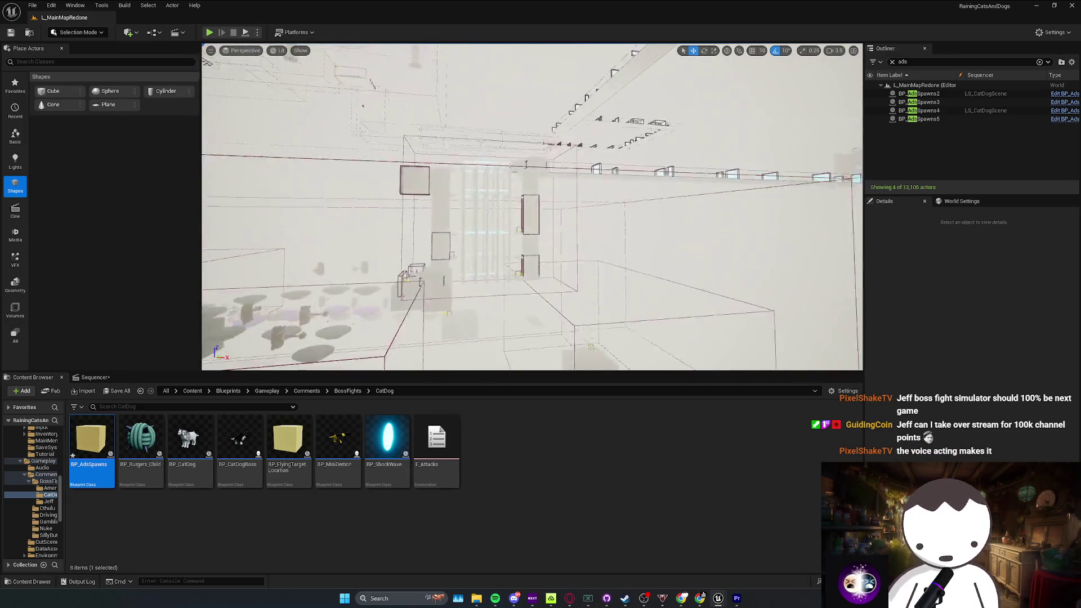
pyautogui.moveTo(532, 206); pyautogui.dragTo(532, 207)
pyautogui.moveTo(735, 225); pyautogui.dragTo(735, 225)
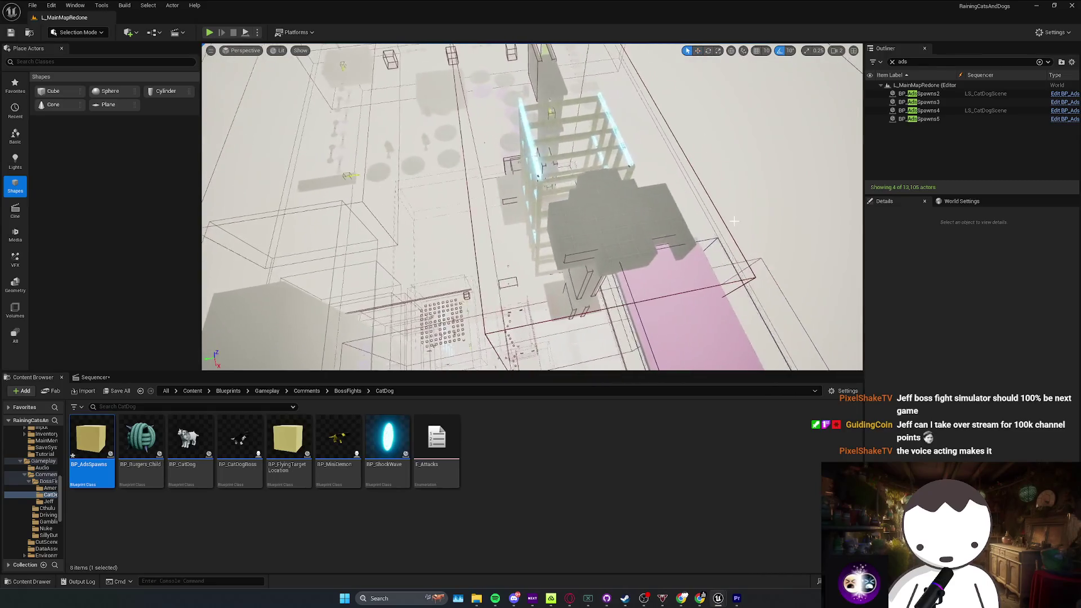
pyautogui.press('q')
pyautogui.hotkey('ctrl', 's')
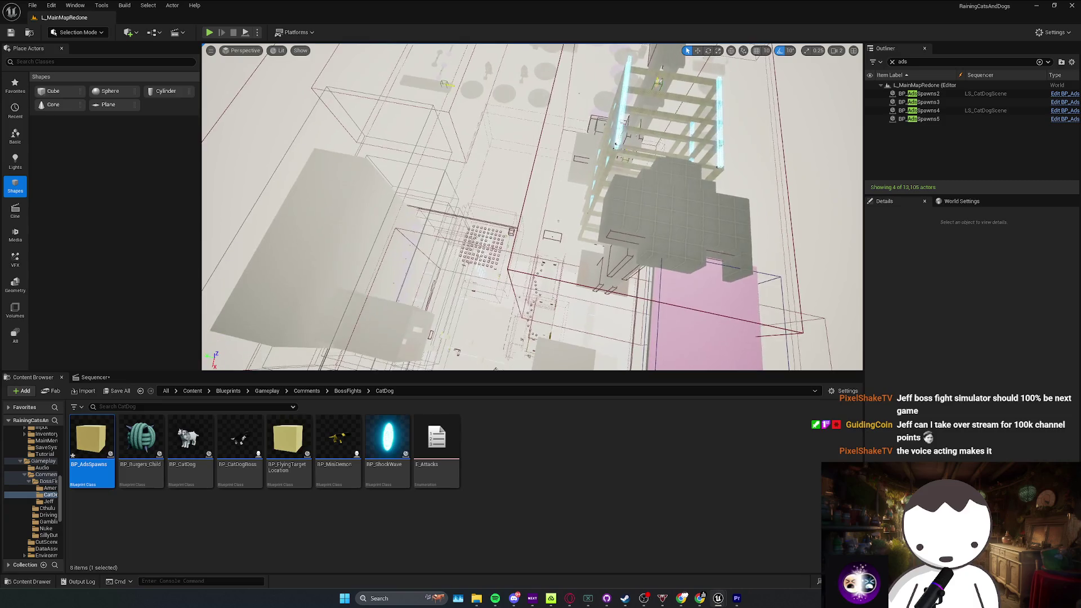
# Step: Fly across the map to look along the corridor and hide the music player
pyautogui.press('w')
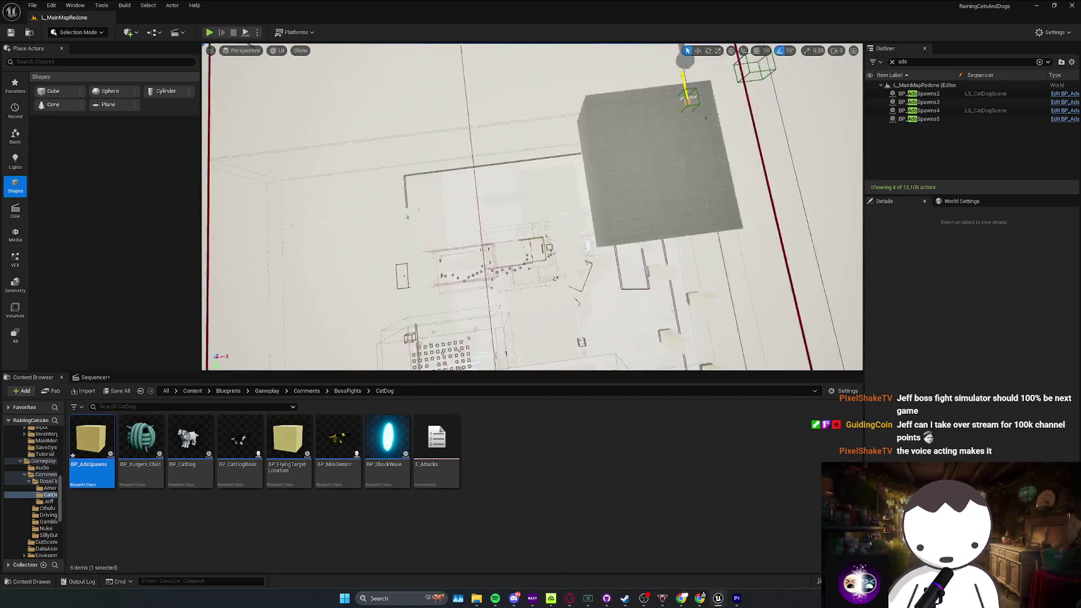
pyautogui.press('w')
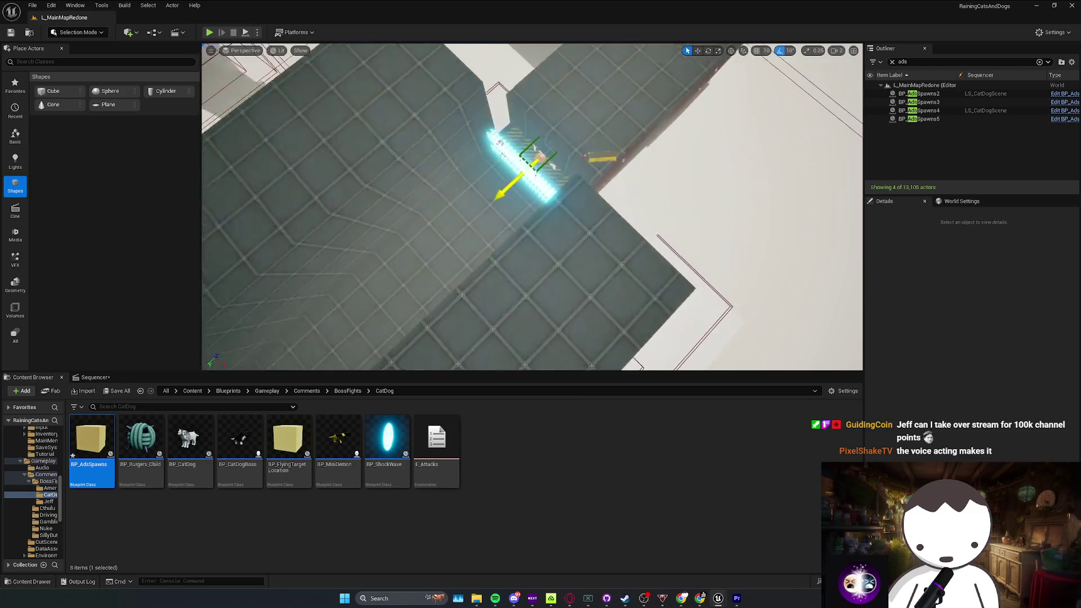
pyautogui.press('w')
pyautogui.scroll(-1, 532, 206)
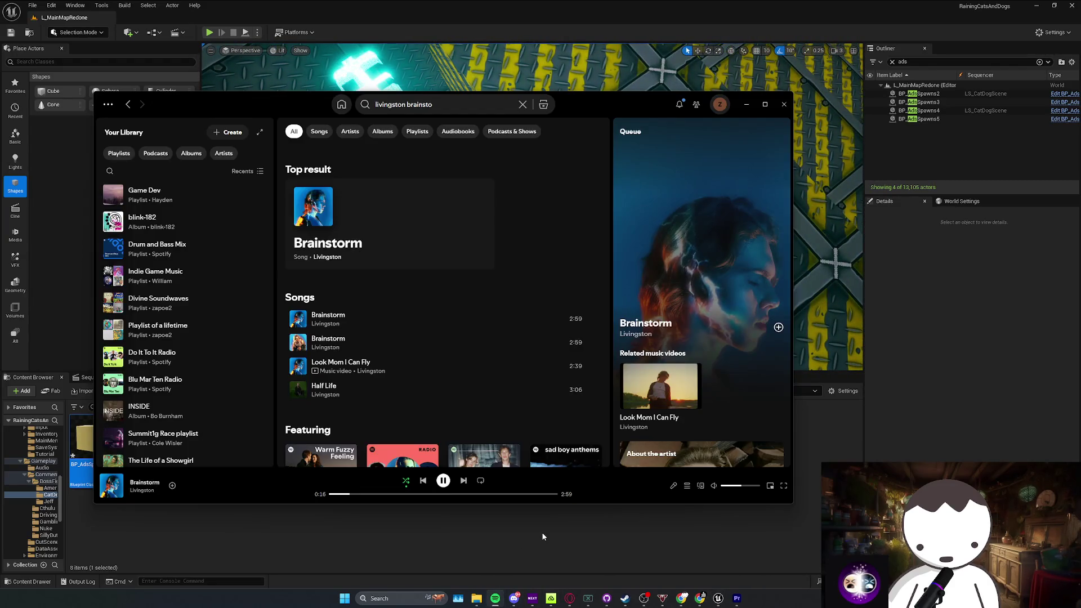
pyautogui.click(540, 528)
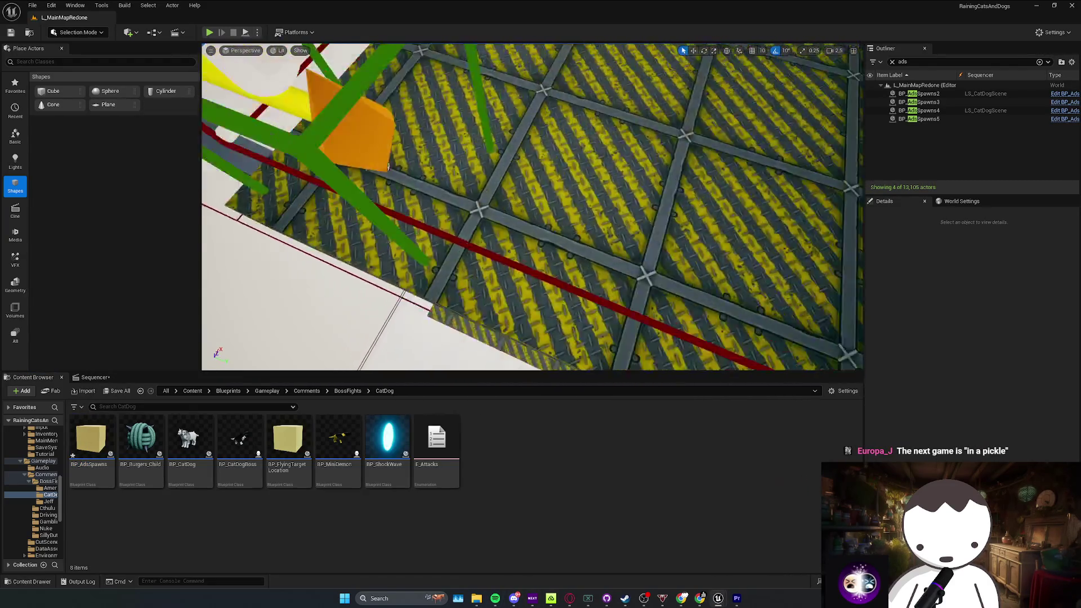
pyautogui.scroll(1, 533, 207)
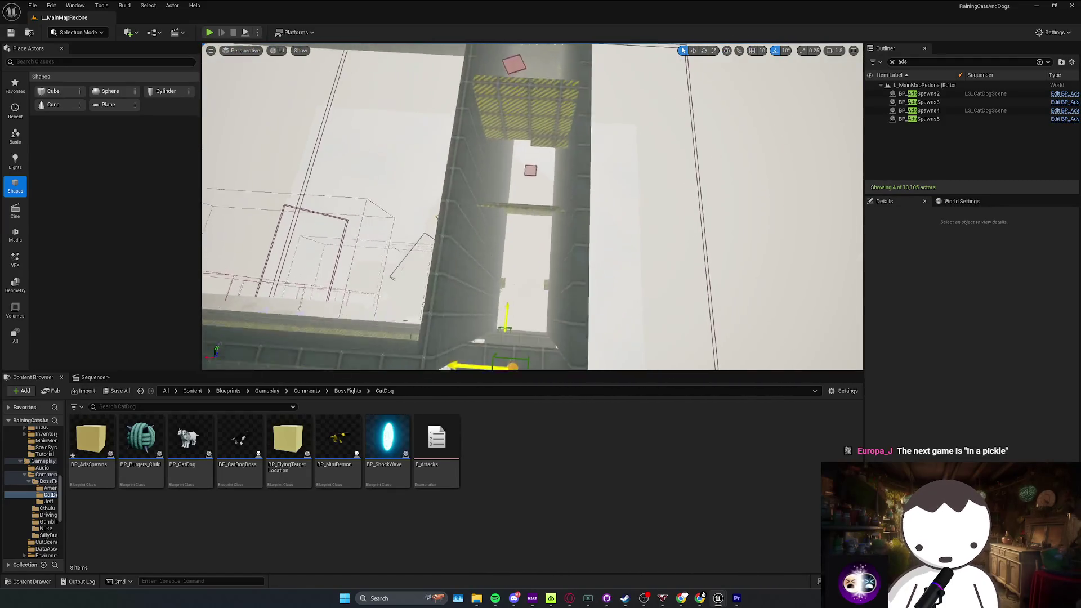
pyautogui.scroll(3, 532, 206)
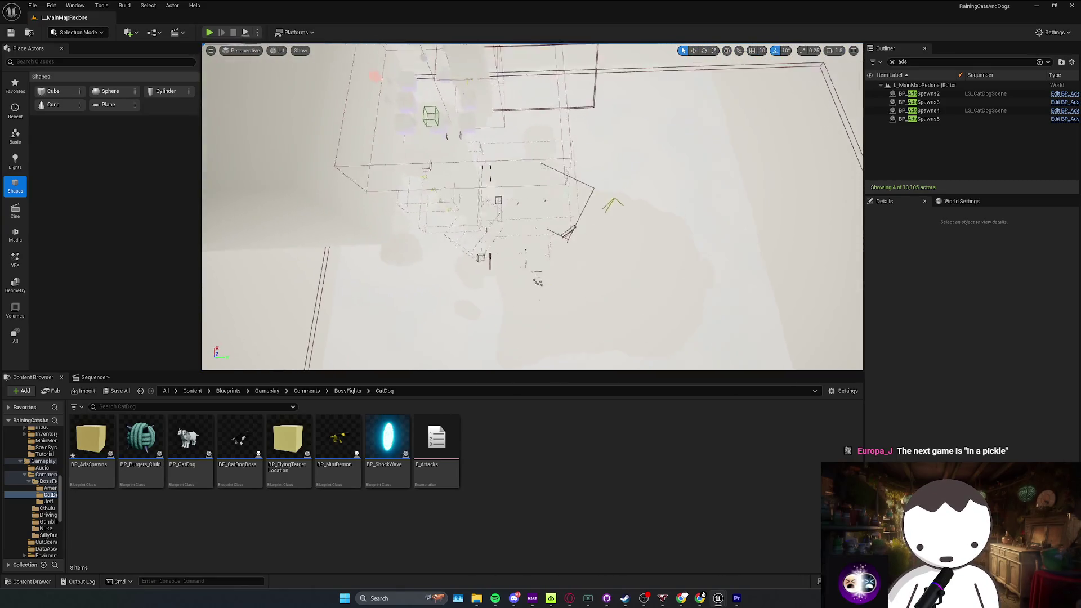
pyautogui.scroll(2, 532, 207)
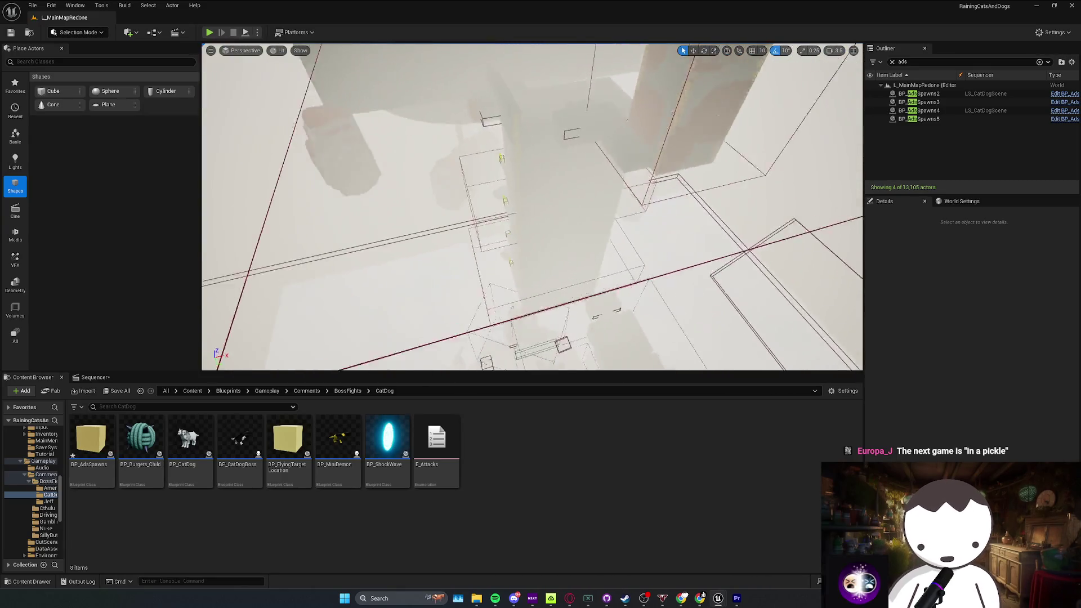
pyautogui.scroll(-3, 532, 207)
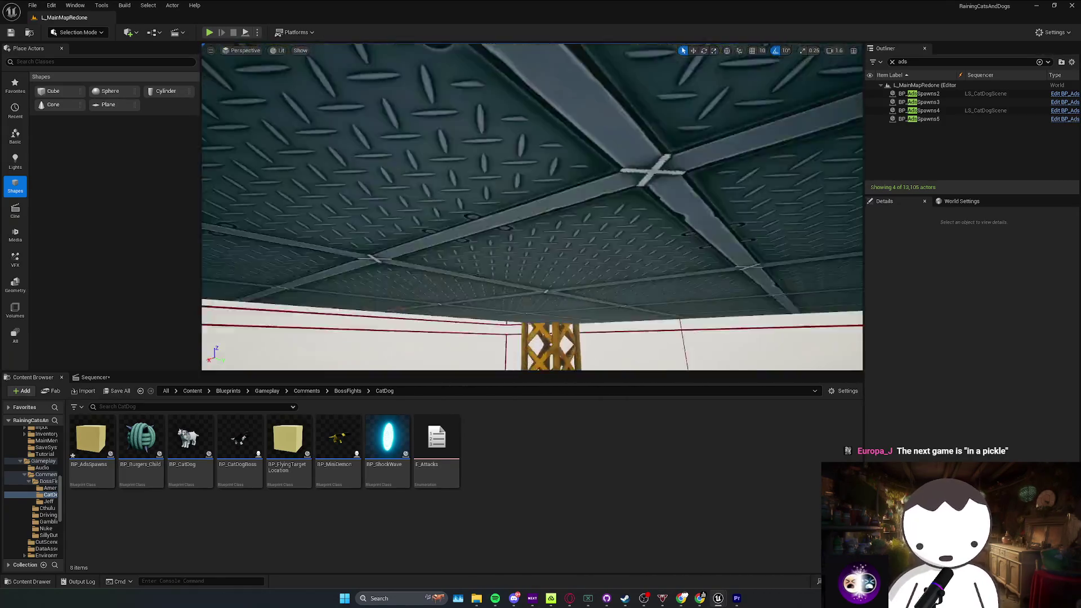
pyautogui.scroll(1, 532, 207)
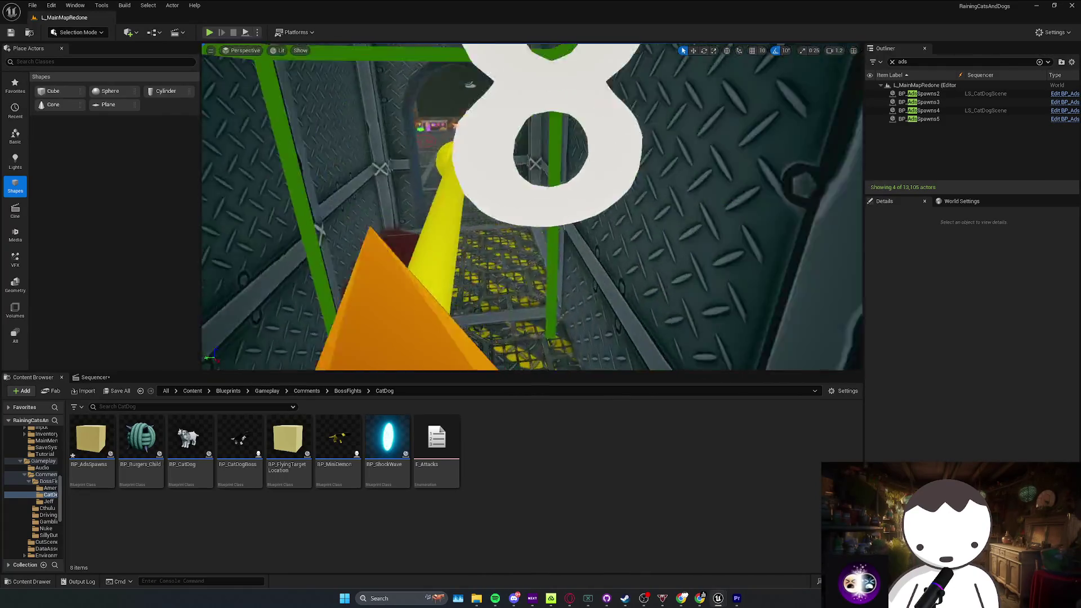
pyautogui.scroll(-1, 532, 206)
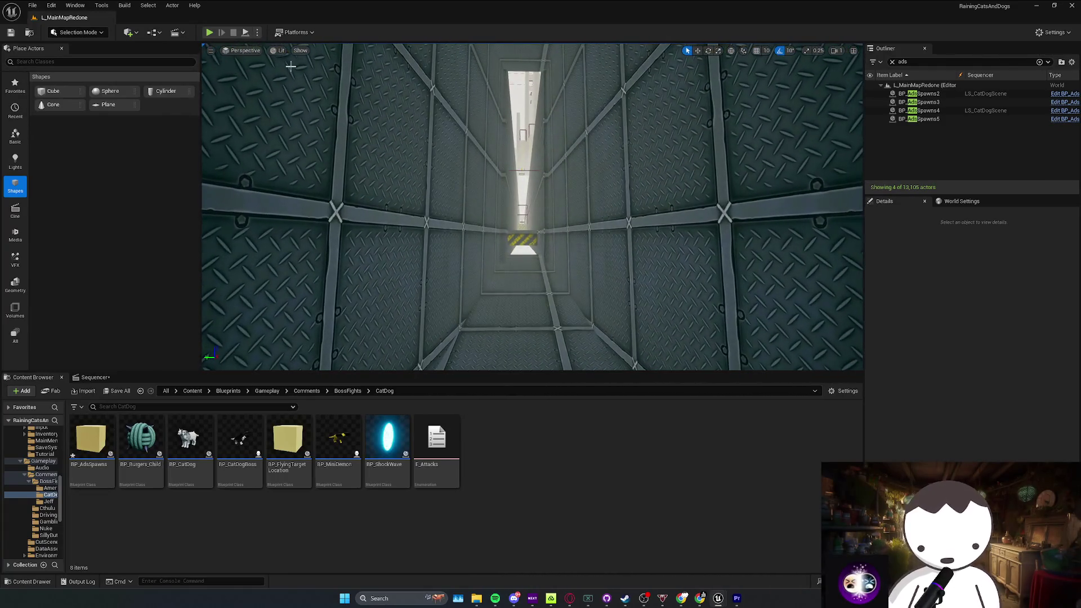
# Step: Run a quick playtest, close the Message Log, and save L_MainMapRedone
pyautogui.hotkey('alt', 'p')
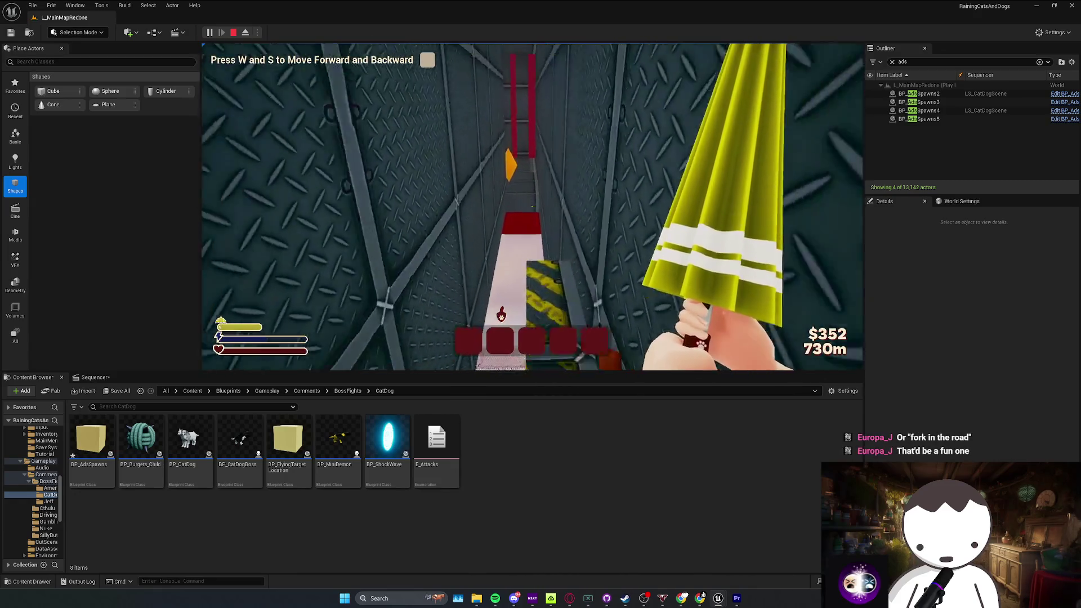
pyautogui.press('Escape')
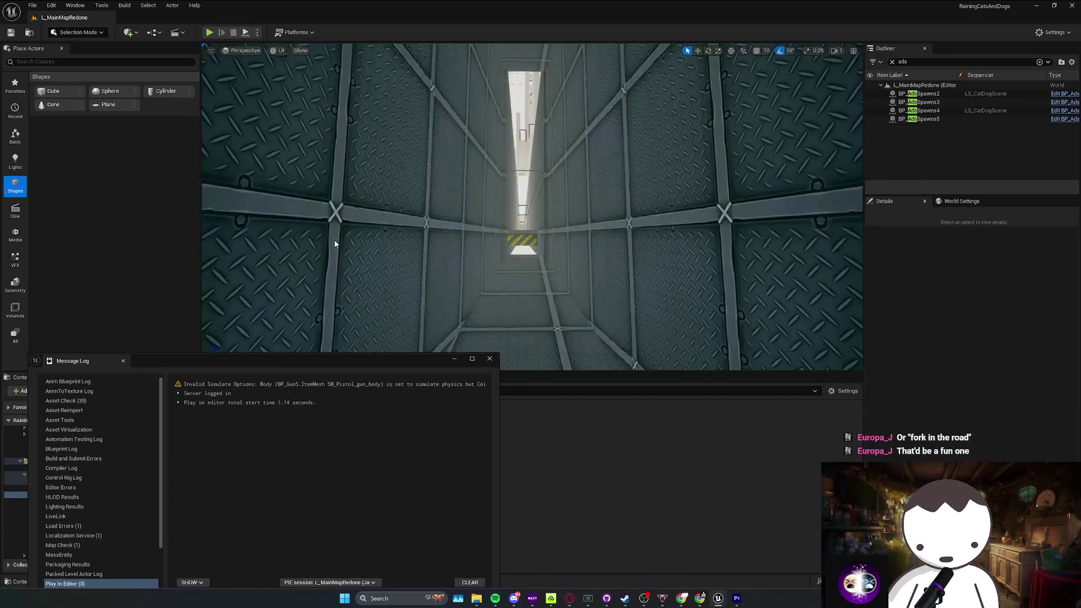
pyautogui.click(490, 360)
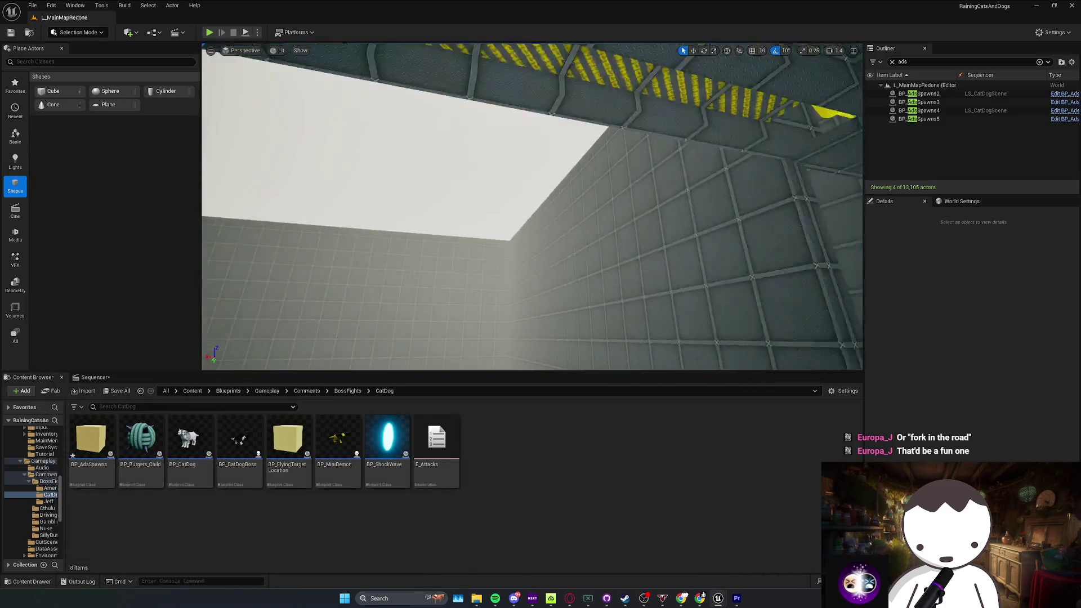
pyautogui.moveTo(532, 208)
pyautogui.mouseDown()
pyautogui.moveTo(507, 203)
pyautogui.moveTo(521, 197)
pyautogui.moveTo(532, 209)
pyautogui.moveTo(515, 211)
pyautogui.moveTo(526, 217)
pyautogui.moveTo(535, 209)
pyautogui.moveTo(501, 309)
pyautogui.mouseUp()
pyautogui.hotkey('ctrl', 's')
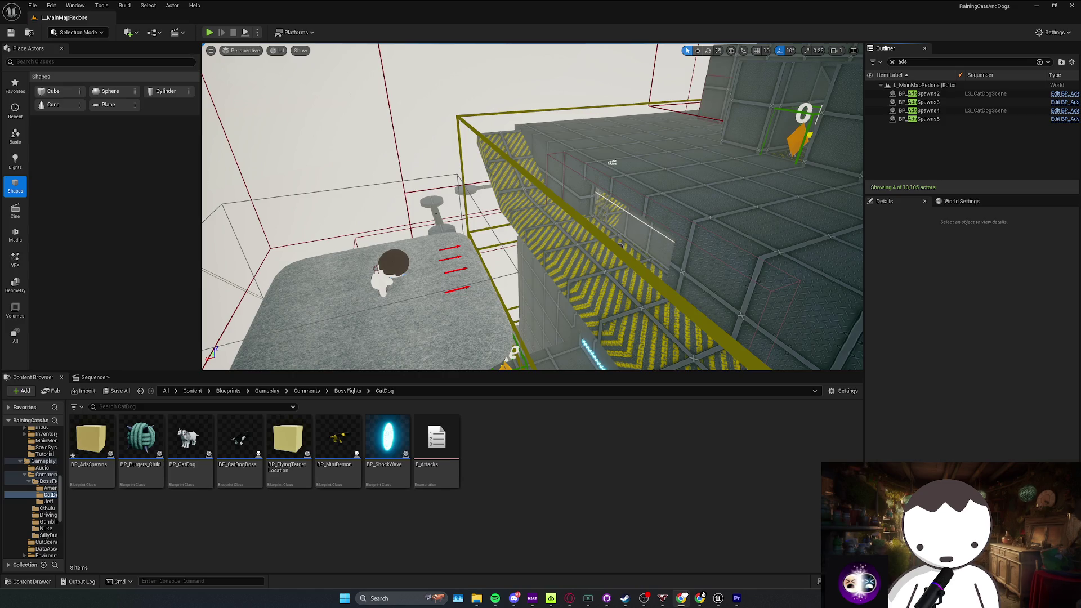
# Step: Fly to the wireframe trigger box, then select and frame BP_TriggerCatDog
pyautogui.scroll(2, 532, 207)
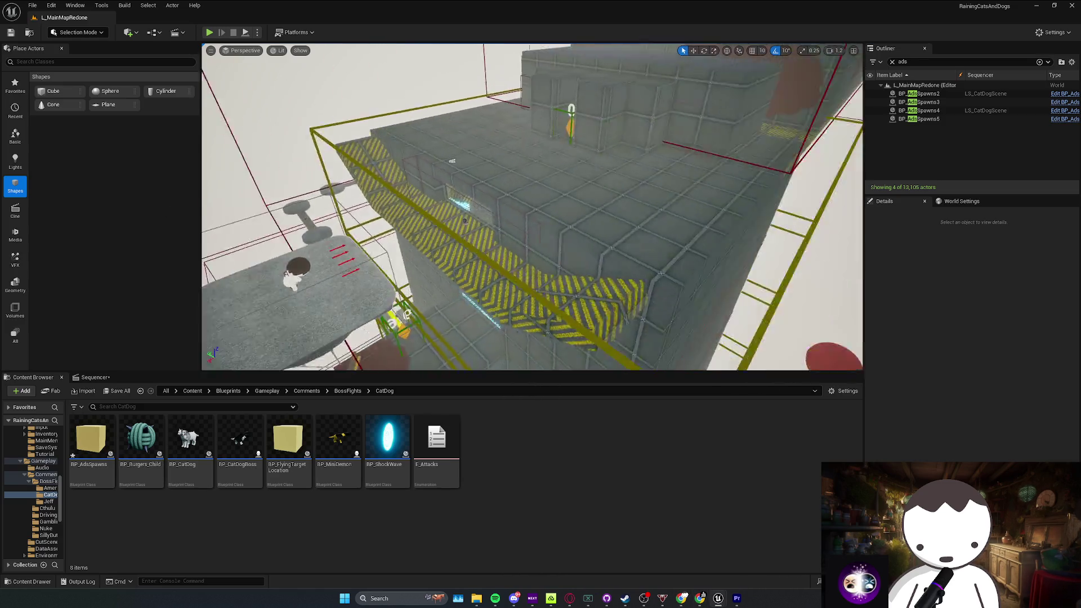
pyautogui.scroll(3, 532, 207)
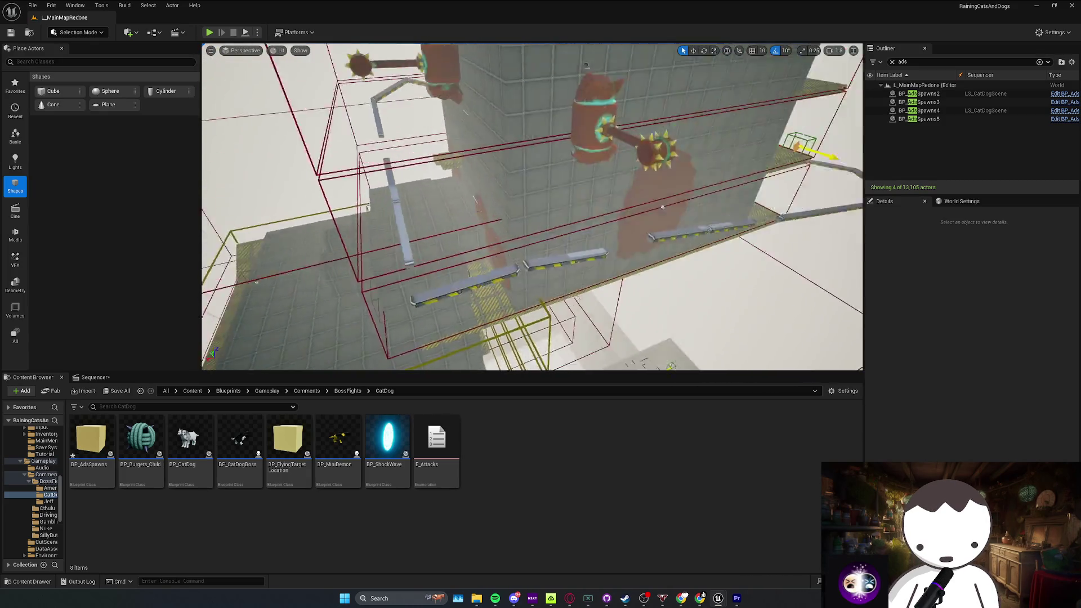
pyautogui.scroll(2, 532, 207)
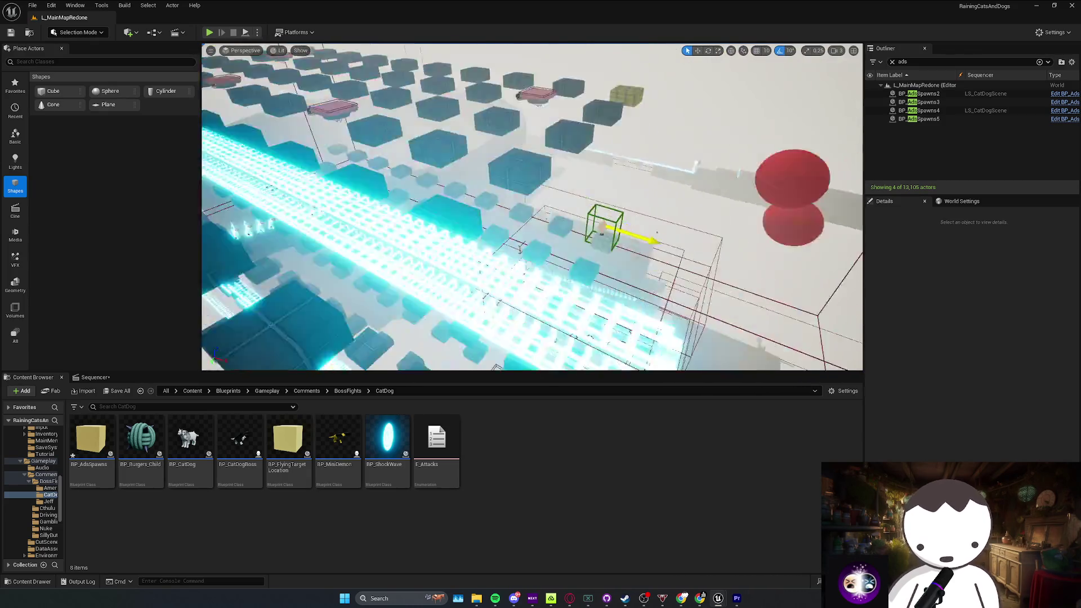
pyautogui.scroll(-3, 532, 207)
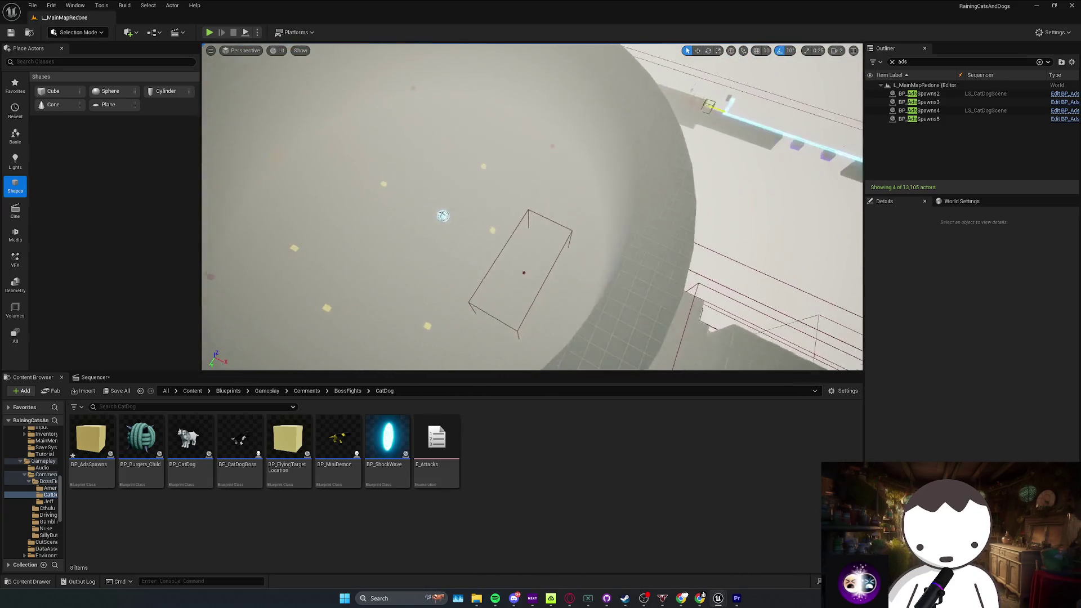
pyautogui.press('w')
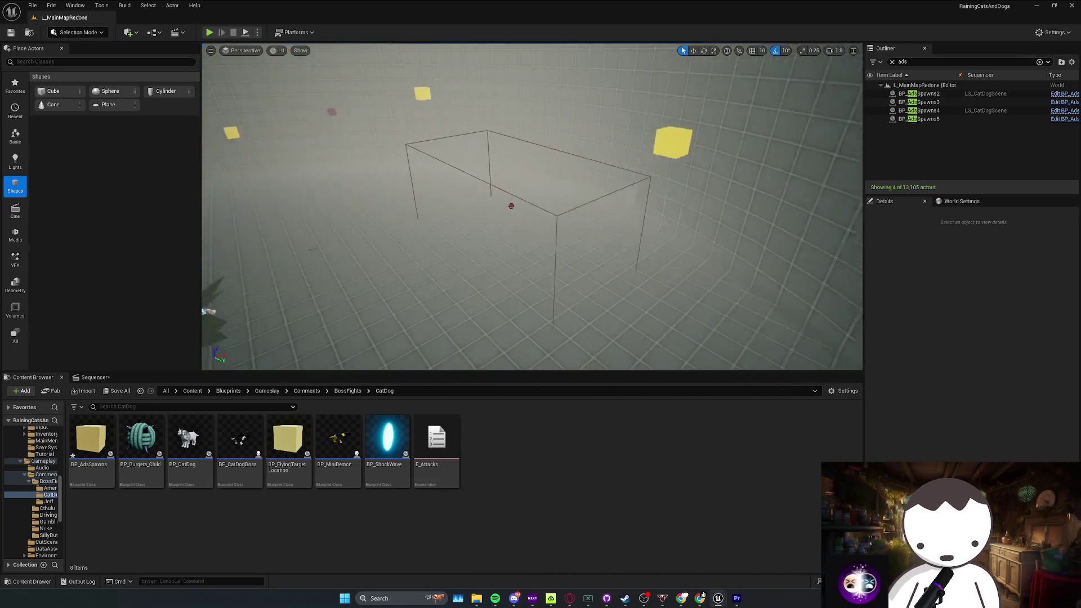
pyautogui.click(489, 245)
pyautogui.press('f')
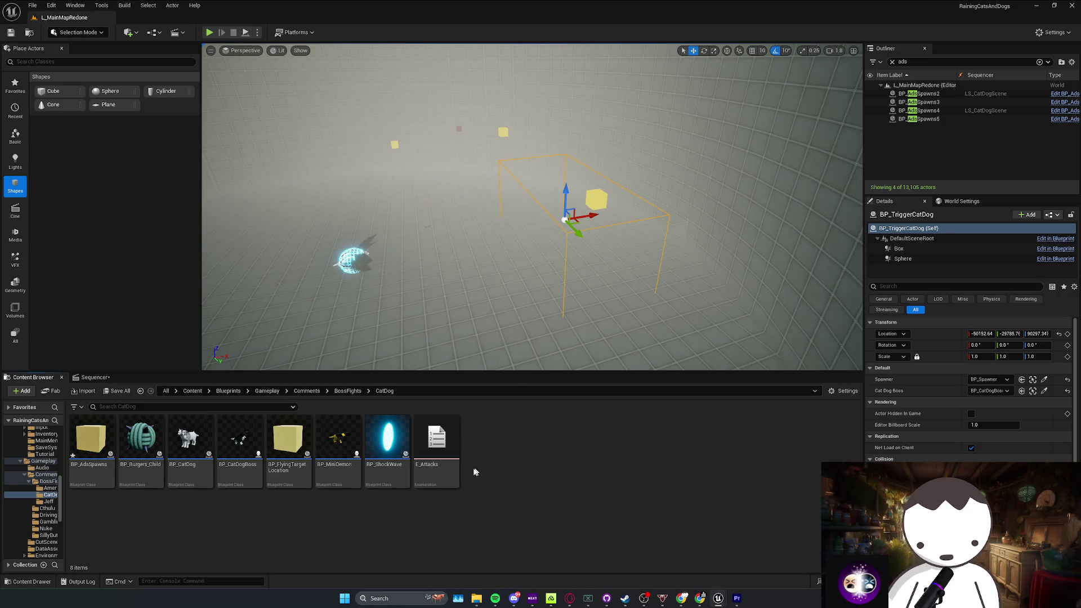
pyautogui.scroll(-2, 532, 207)
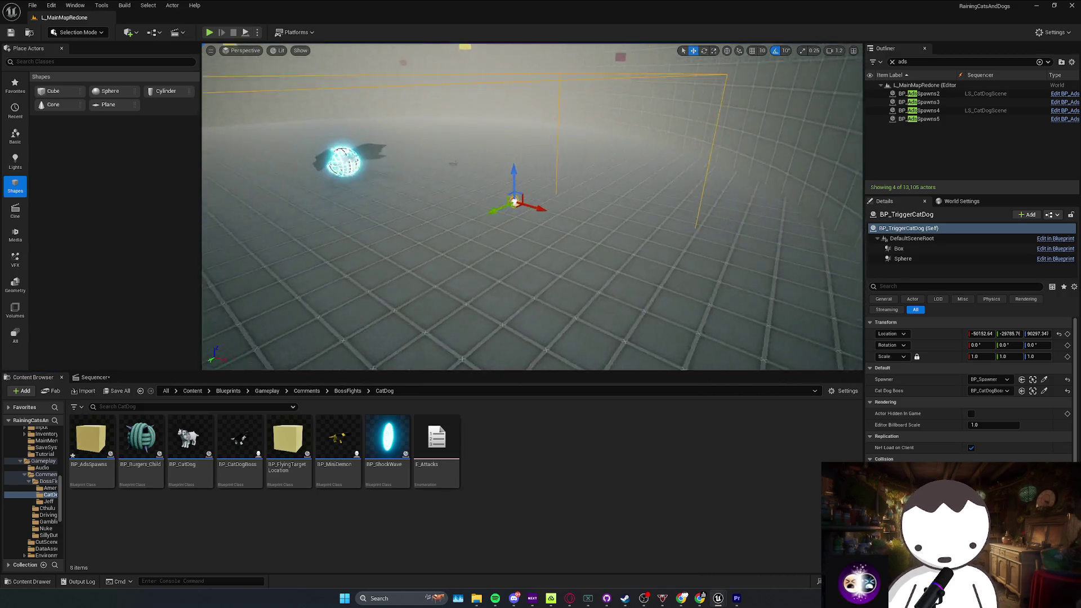
pyautogui.moveTo(543, 301)
pyautogui.mouseDown()
pyautogui.moveTo(507, 293)
pyautogui.moveTo(543, 301)
pyautogui.mouseUp()
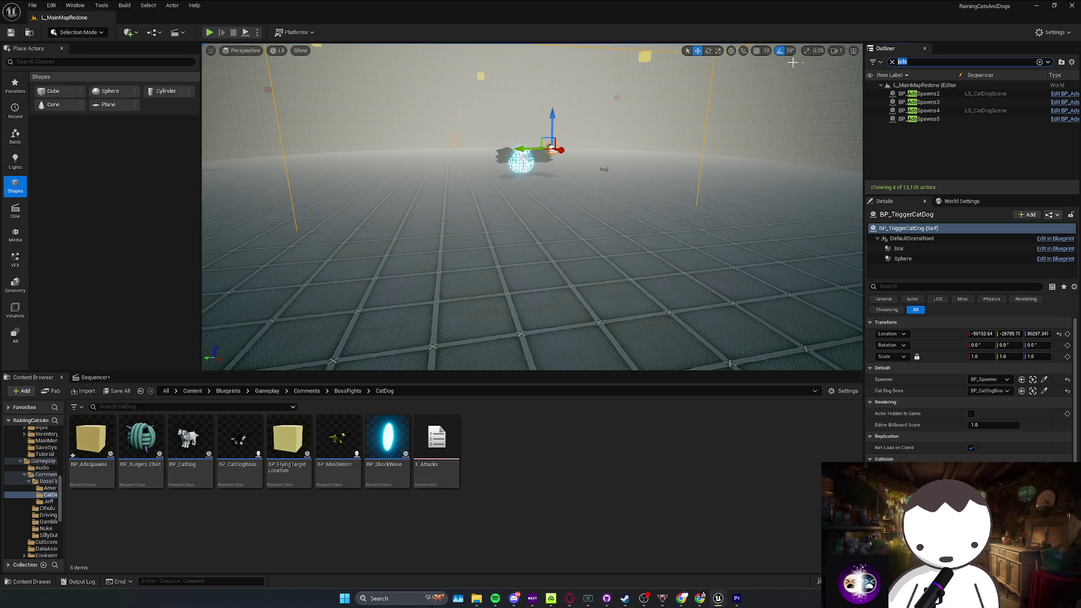
# Step: Clear the ads filter from the Outliner search and select BP_CatDogBoss
pyautogui.press('BackSpace')
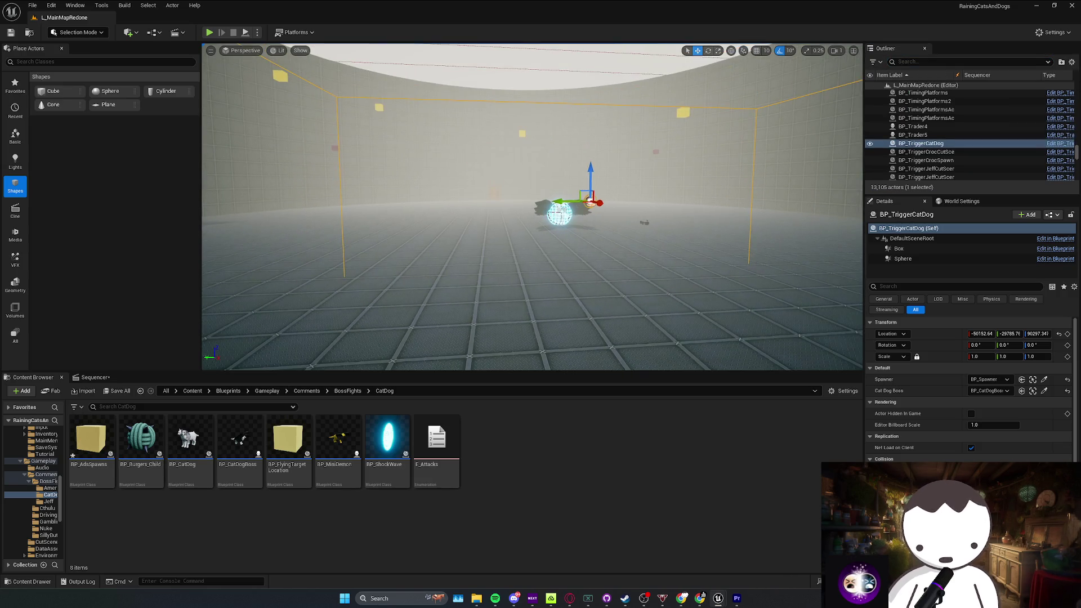
pyautogui.click(565, 203)
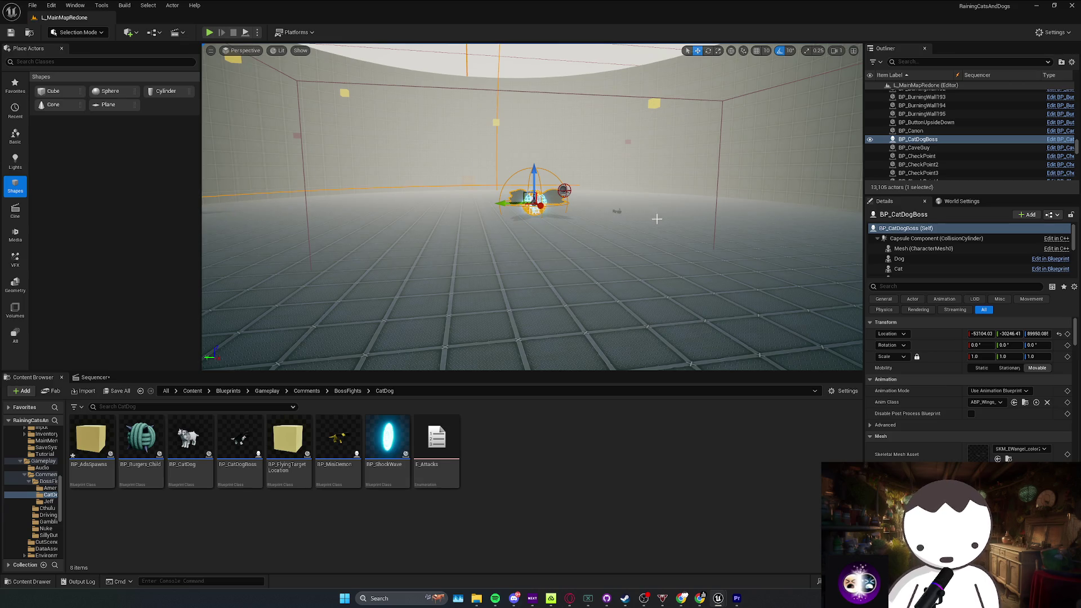
pyautogui.moveTo(656, 219)
pyautogui.mouseDown()
pyautogui.moveTo(620, 214)
pyautogui.moveTo(664, 214)
pyautogui.moveTo(630, 225)
pyautogui.moveTo(657, 219)
pyautogui.mouseUp()
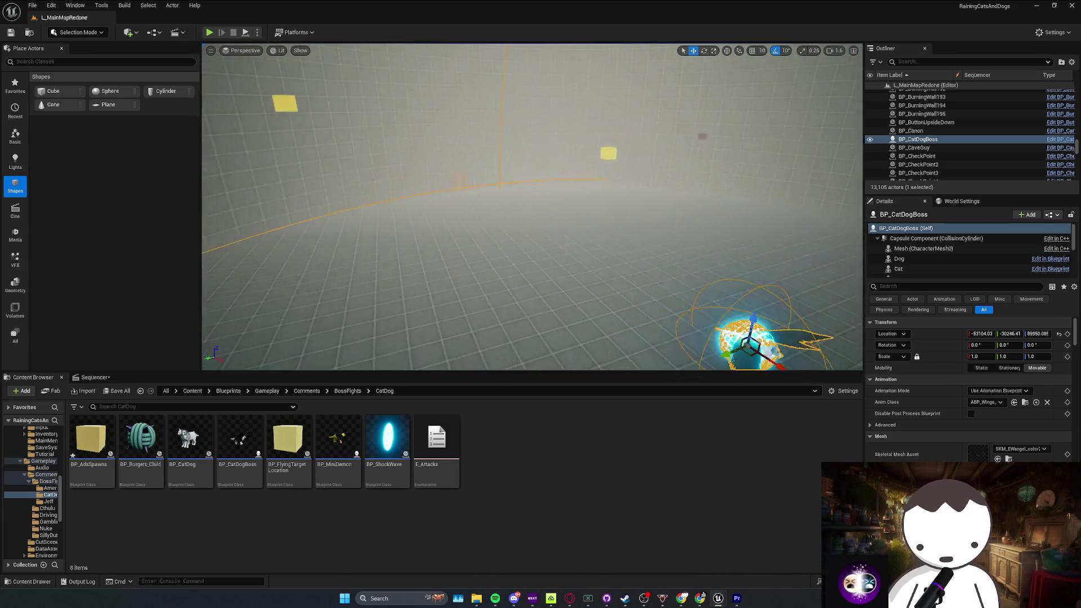
pyautogui.moveTo(532, 207); pyautogui.dragTo(533, 207)
# Step: Inspect the boss near the cyan-lit walkway and save the modified packages
pyautogui.scroll(4, 532, 207)
pyautogui.scroll(3, 532, 207)
pyautogui.scroll(-2, 533, 207)
pyautogui.scroll(-2, 532, 207)
pyautogui.scroll(1, 532, 207)
pyautogui.scroll(1, 532, 207)
pyautogui.scroll(-1, 532, 207)
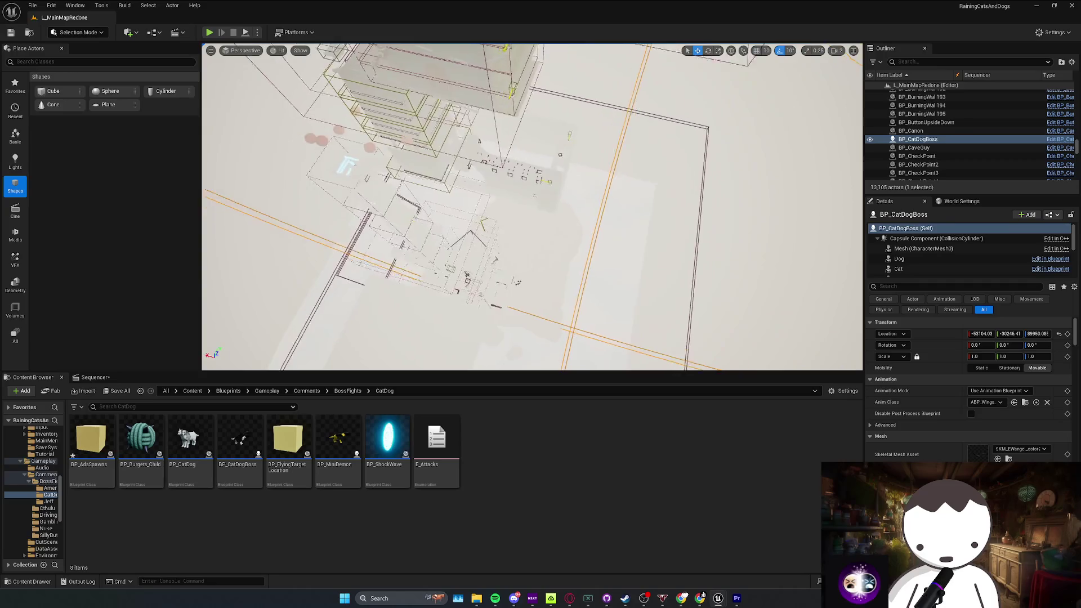
pyautogui.moveTo(673, 224); pyautogui.dragTo(674, 224)
pyautogui.scroll(1, 674, 224)
pyautogui.hotkey('ctrl', 's')
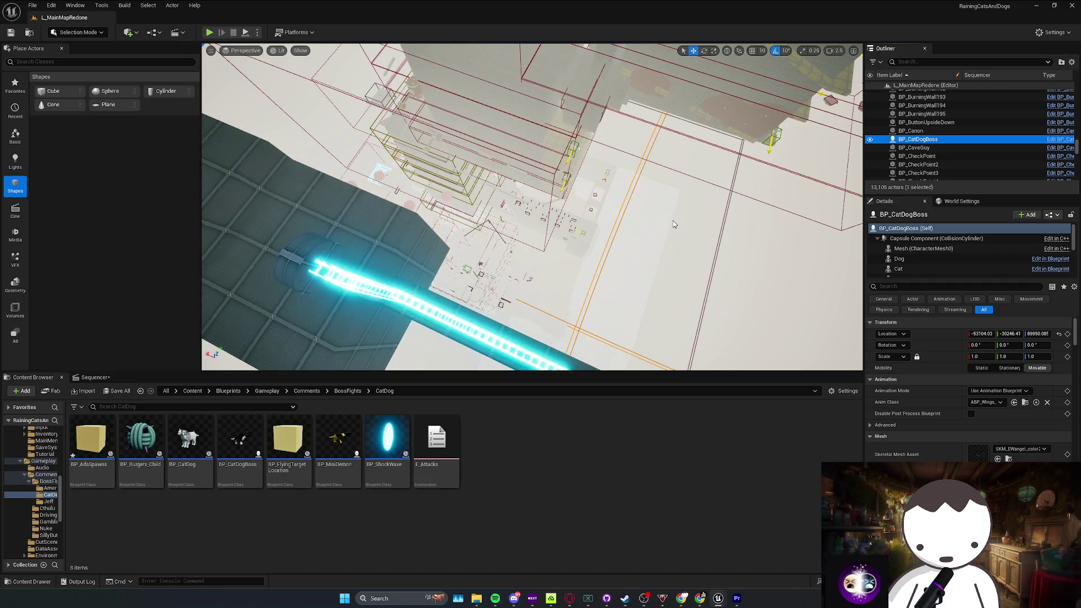
# Step: Deselect everything and fly the view around the building and walkway
pyautogui.moveTo(674, 225); pyautogui.dragTo(674, 224)
pyautogui.scroll(1, 673, 224)
pyautogui.press('Escape')
pyautogui.scroll(-2, 674, 225)
pyautogui.scroll(-1, 673, 224)
pyautogui.scroll(3, 674, 224)
pyautogui.scroll(1, 673, 224)
pyautogui.scroll(1, 674, 225)
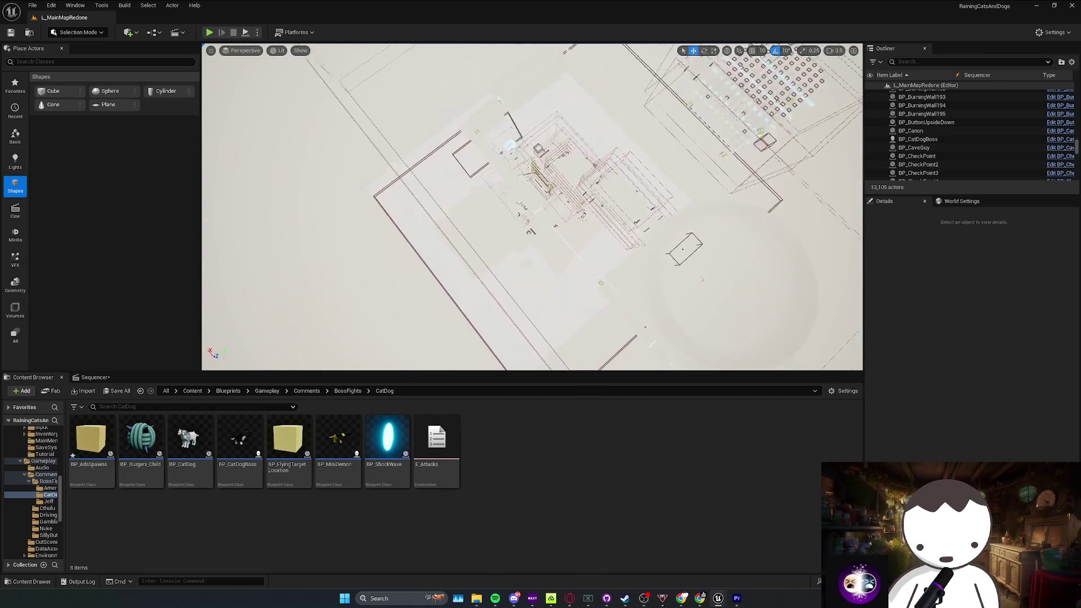
pyautogui.moveTo(702, 280); pyautogui.dragTo(690, 231)
# Step: Save the L_MainMapRedone map, then save all remaining modified assets from the Save Content prompt
pyautogui.hotkey('ctrl', 's')
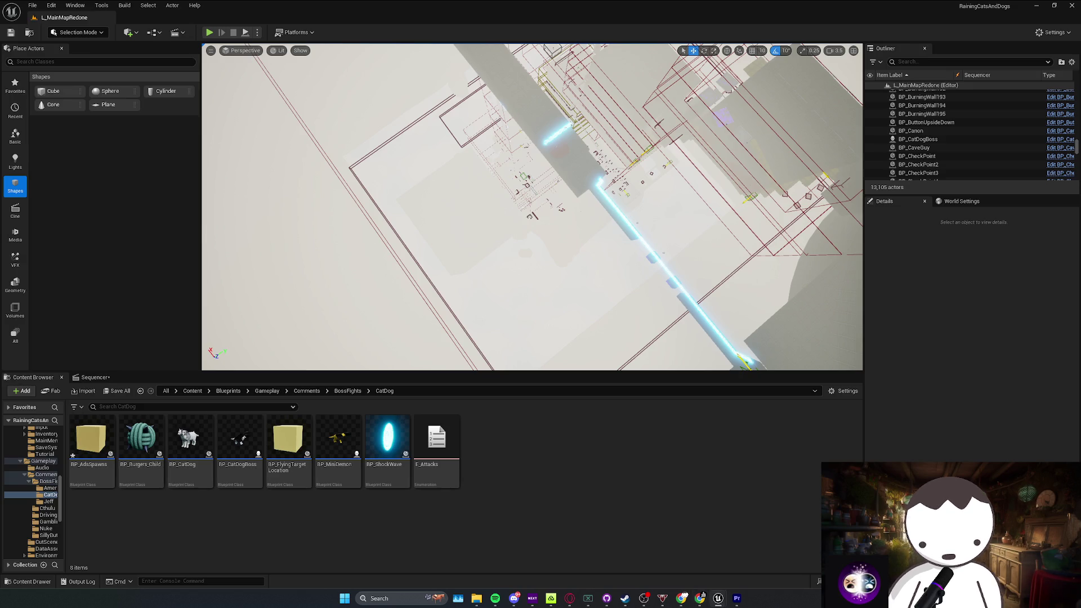
pyautogui.hotkey('ctrl', 'shift', 's')
pyautogui.click(564, 394)
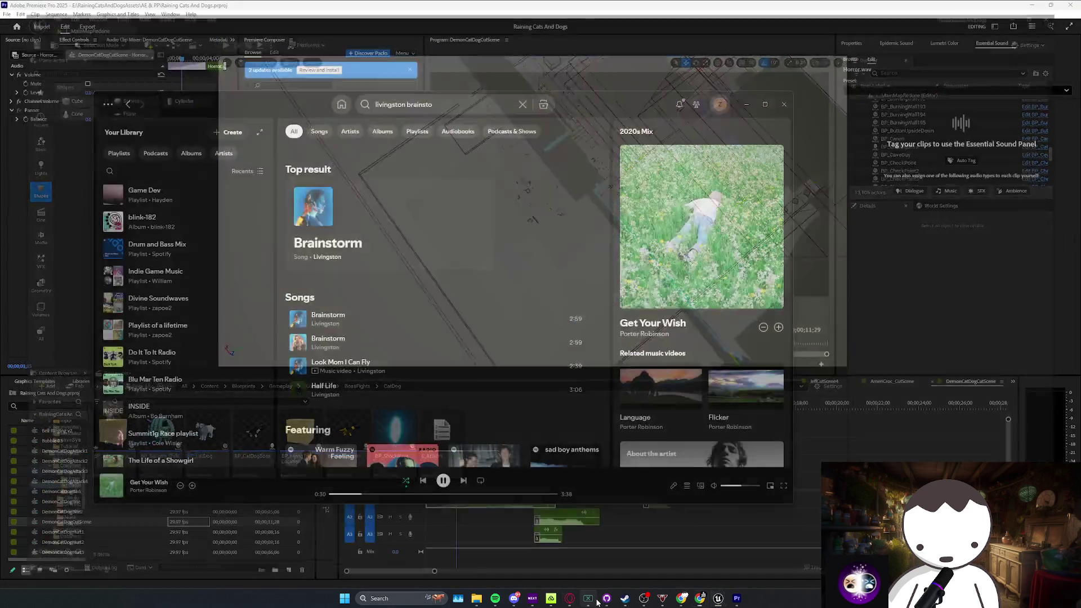
# Step: Leave Unreal and bring the Twitch Stream Manager in Chrome to the front
pyautogui.hotkey('alt', 'Tab')
pyautogui.moveTo(607, 603)
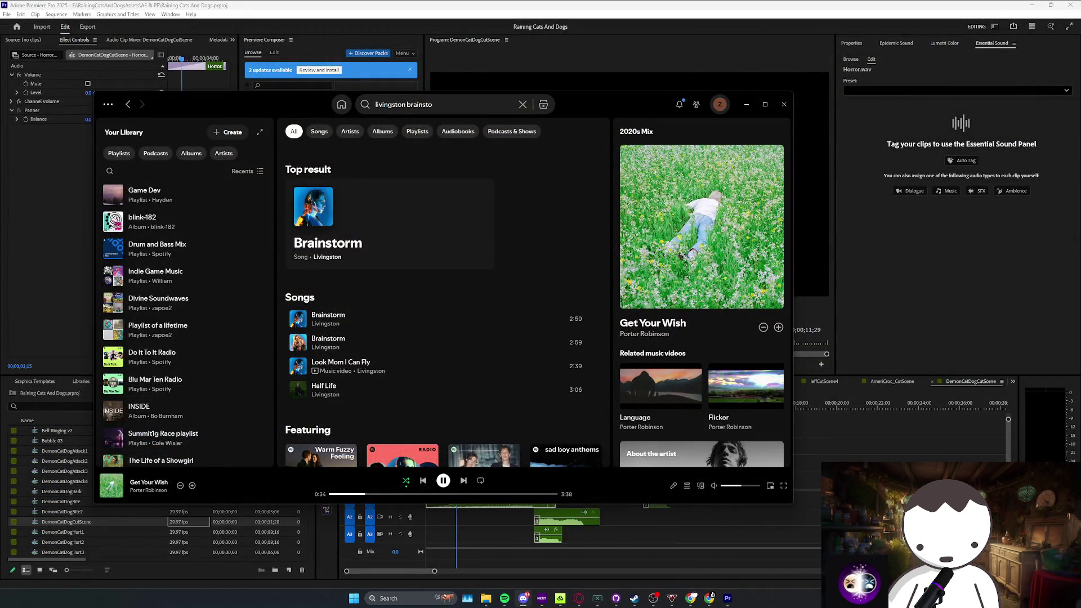
pyautogui.click(711, 597)
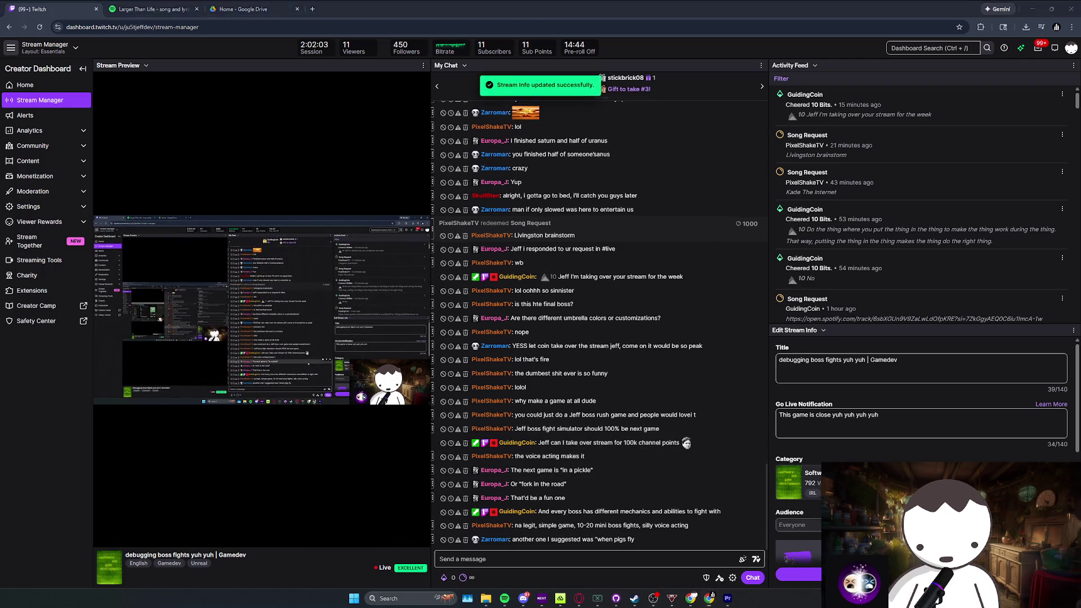
# Step: Minimize and restore the Twitch dashboard, then open the Windows calendar flyout scrolled to March 2026
pyautogui.click(710, 597)
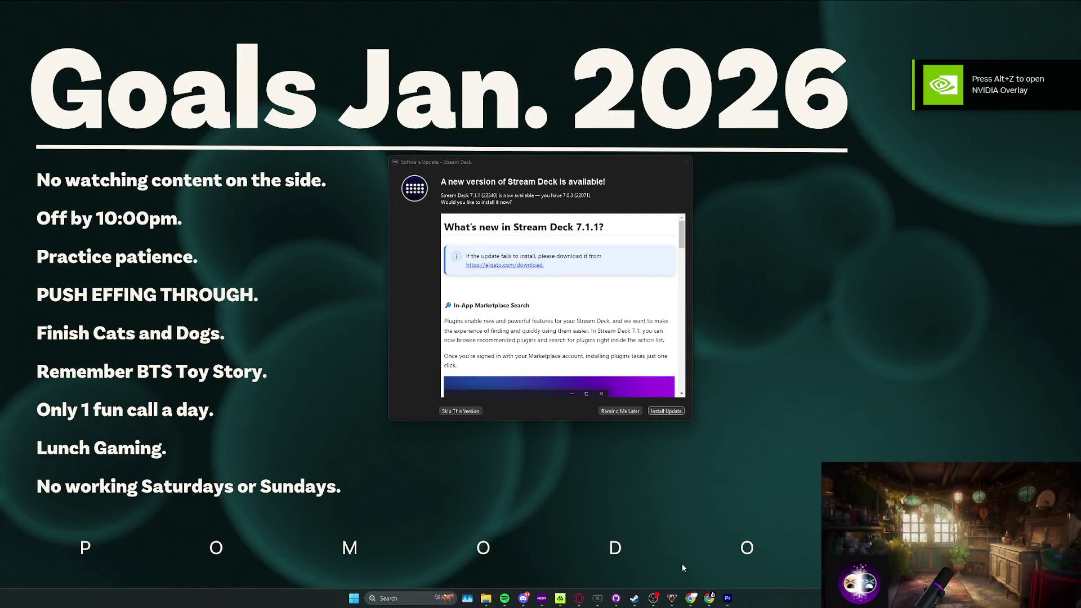
pyautogui.moveTo(709, 596)
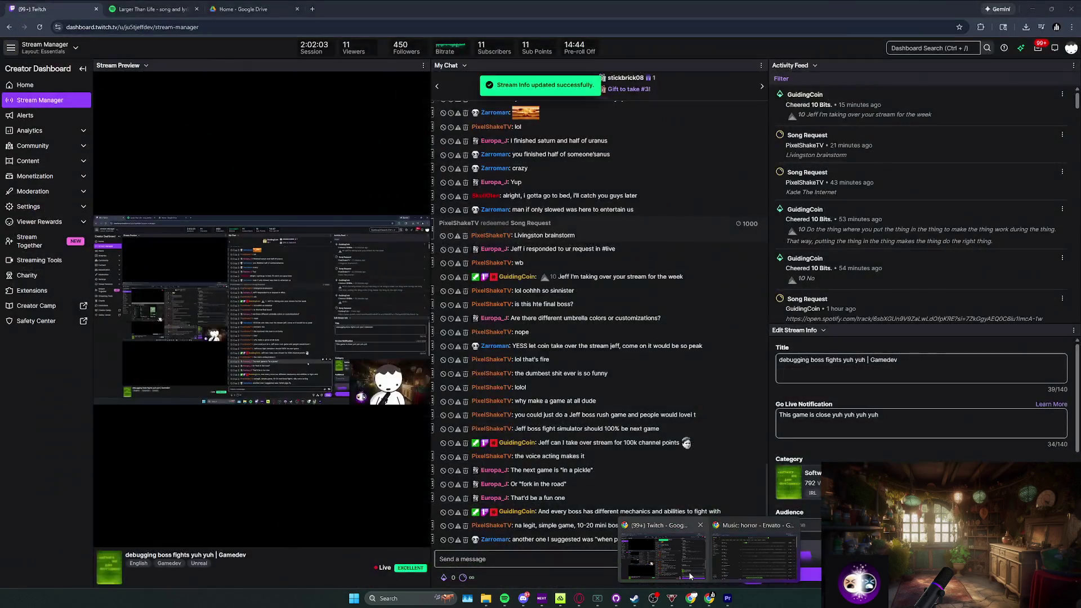
pyautogui.click(664, 557)
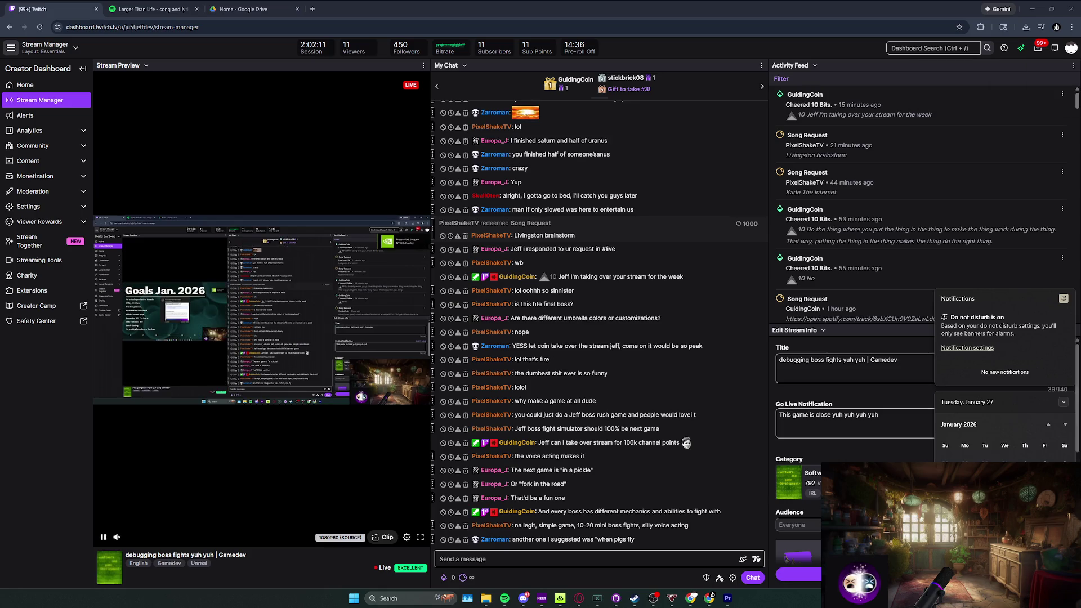
pyautogui.click(710, 597)
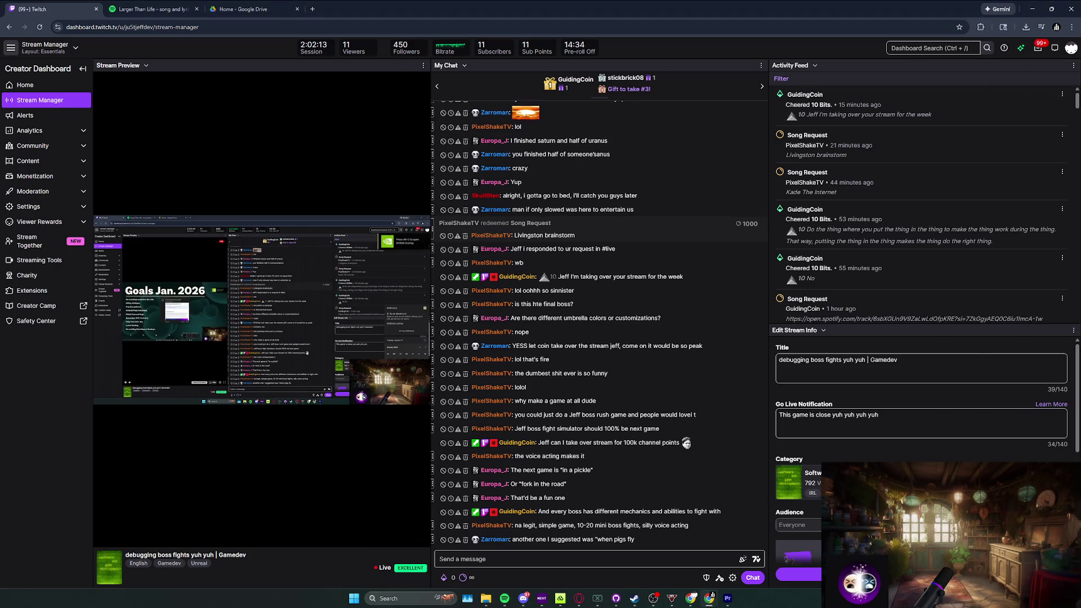
pyautogui.press('super+n')
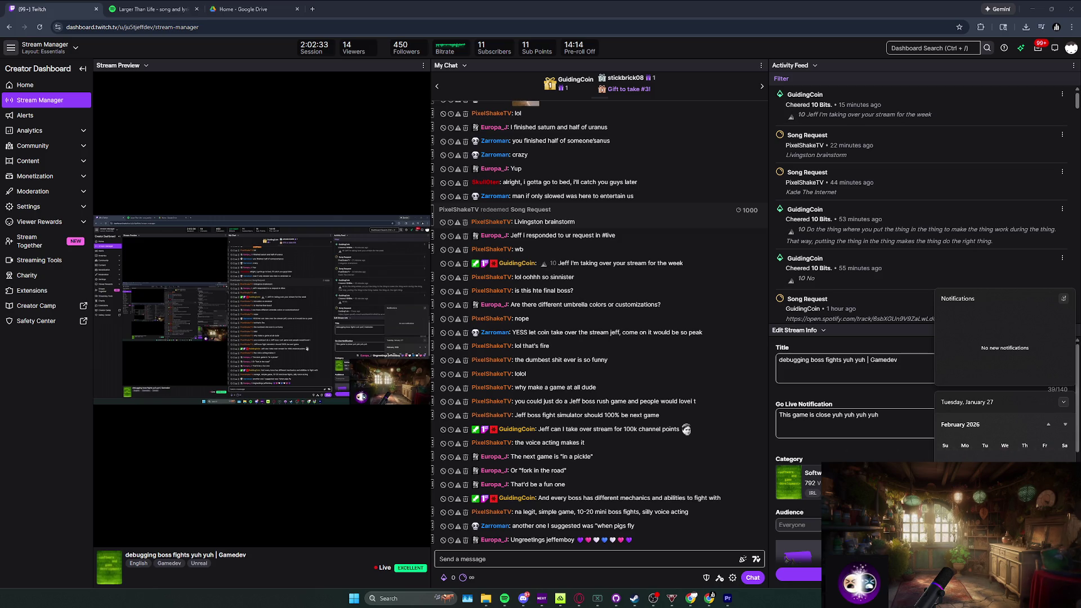
pyautogui.scroll(-5, 1005, 468)
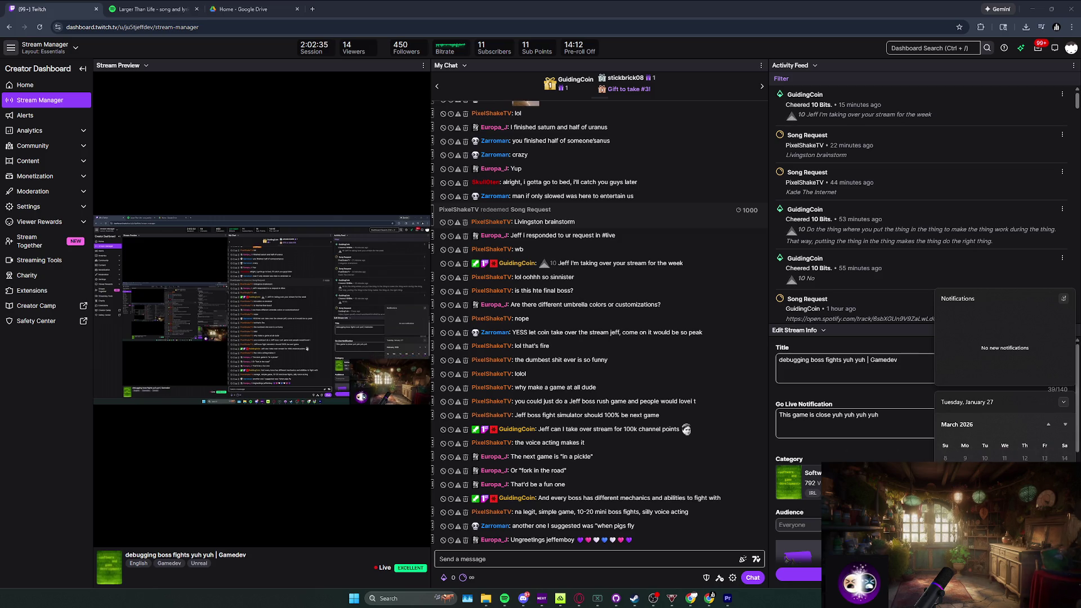